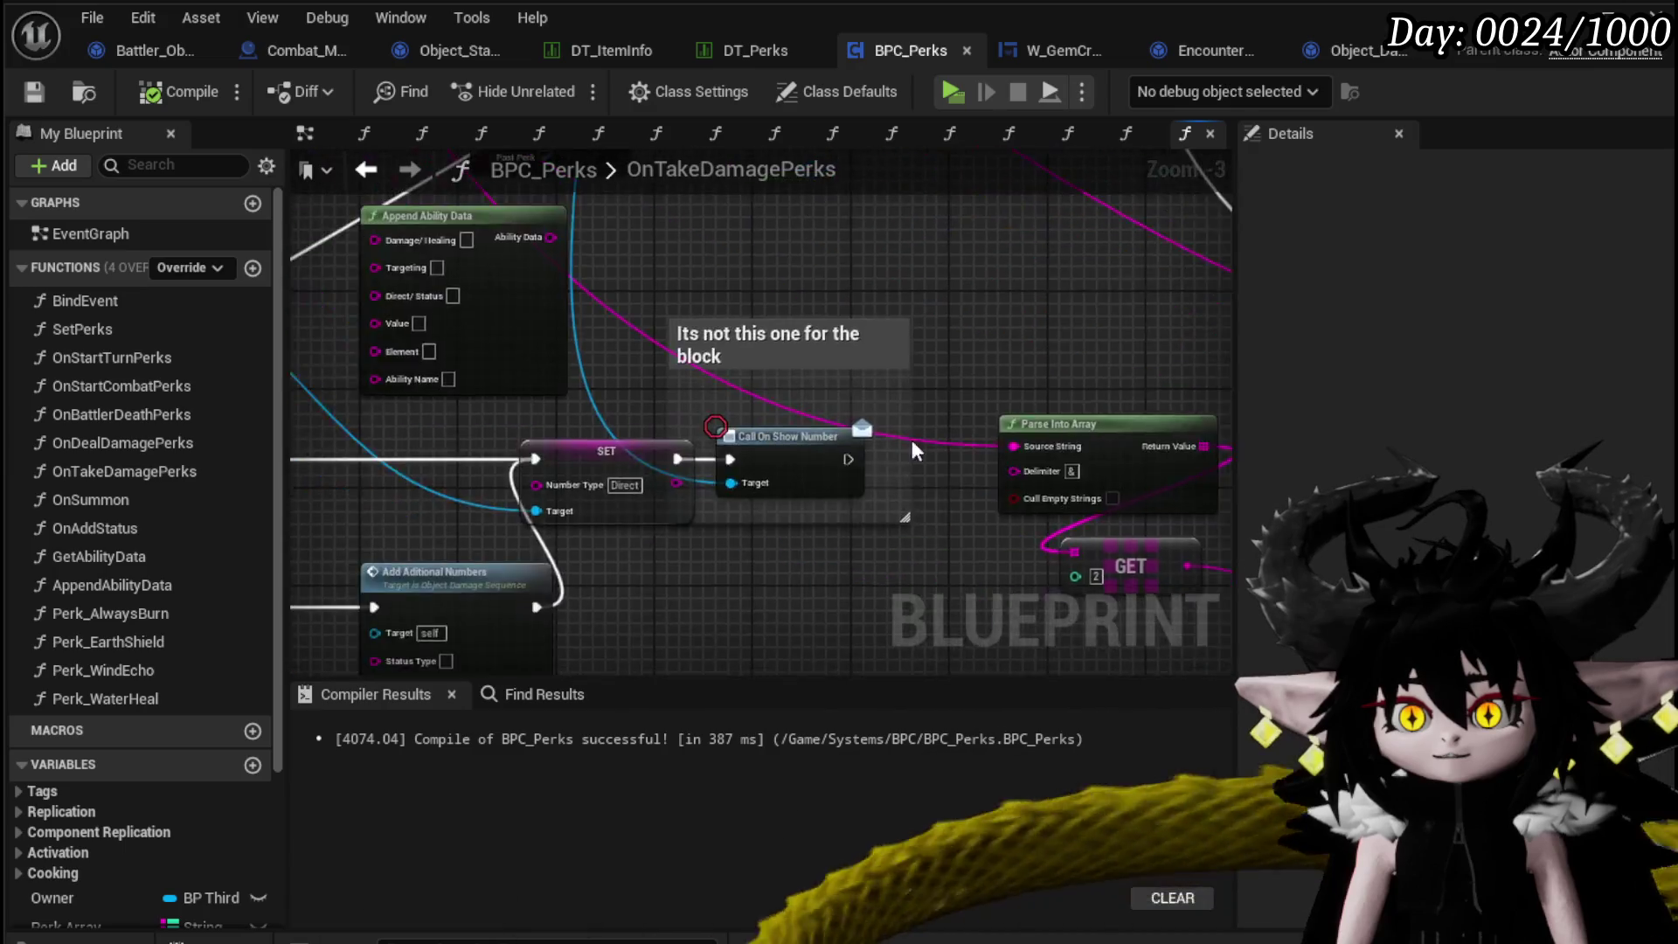
Delete the Invincible == enum node, regrouping the Parse Into Array, GET and Parry comparison nodes.
scroll(911, 439, "down", 3)
scroll(512, 407, "up", 2)
left_click_drag(512, 408, 612, 524)
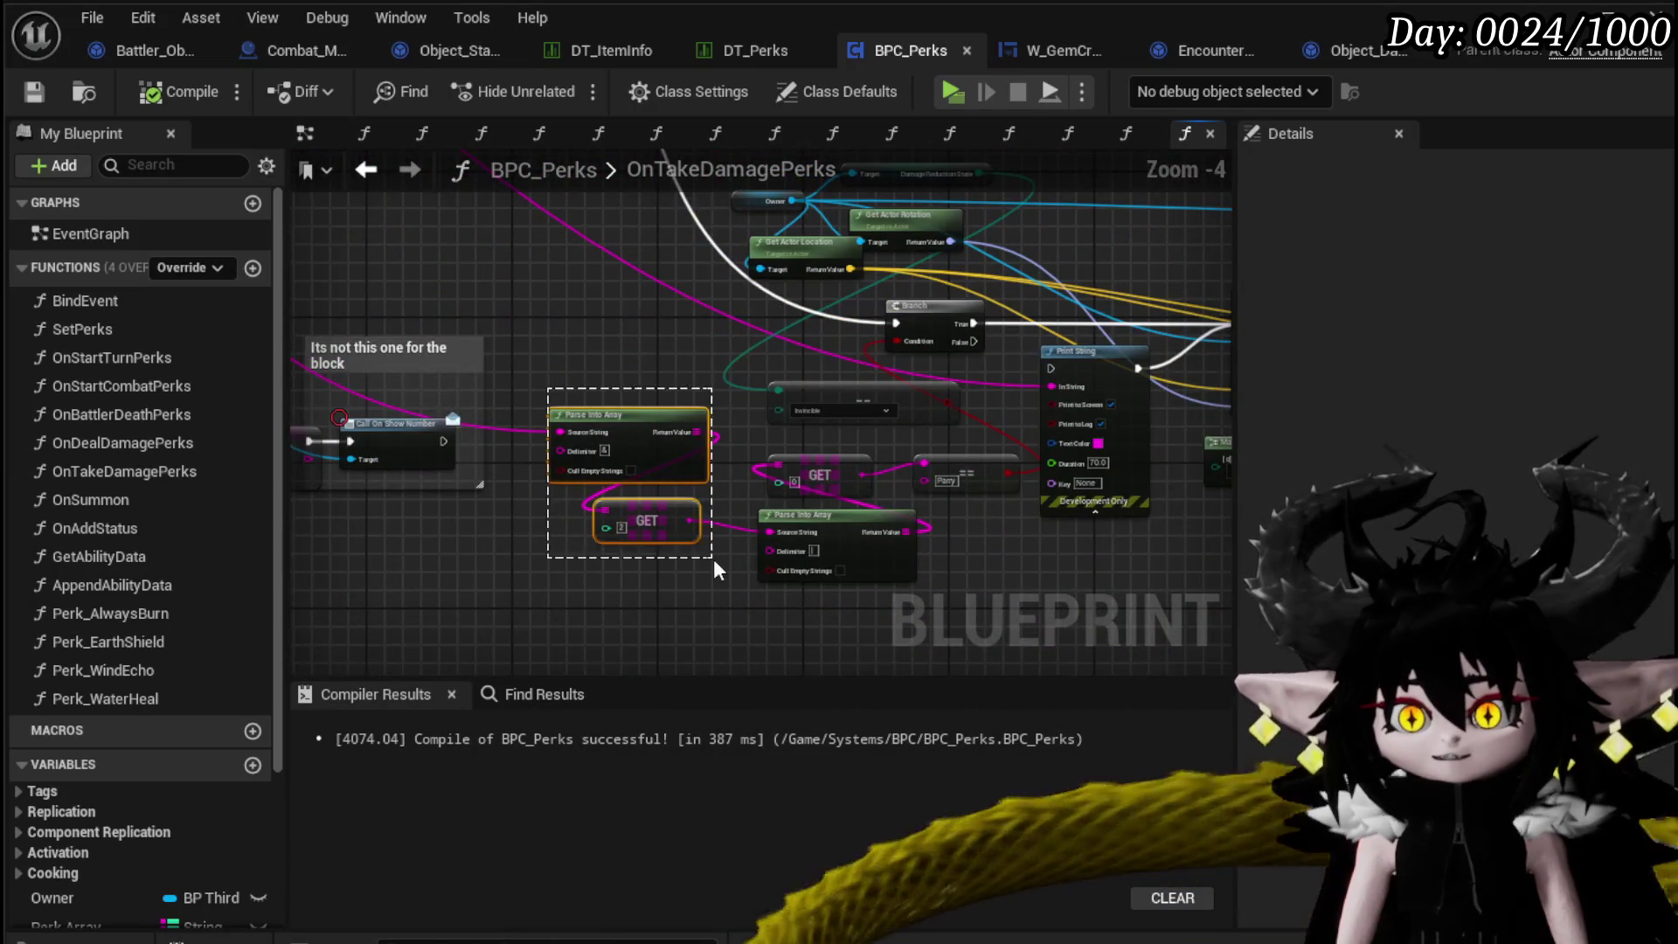
scroll(501, 579, "up", 2)
mouse_move(403, 612)
left_mouse_down()
mouse_move(842, 396)
mouse_move(743, 384)
left_mouse_up()
scroll(570, 410, "down", 2)
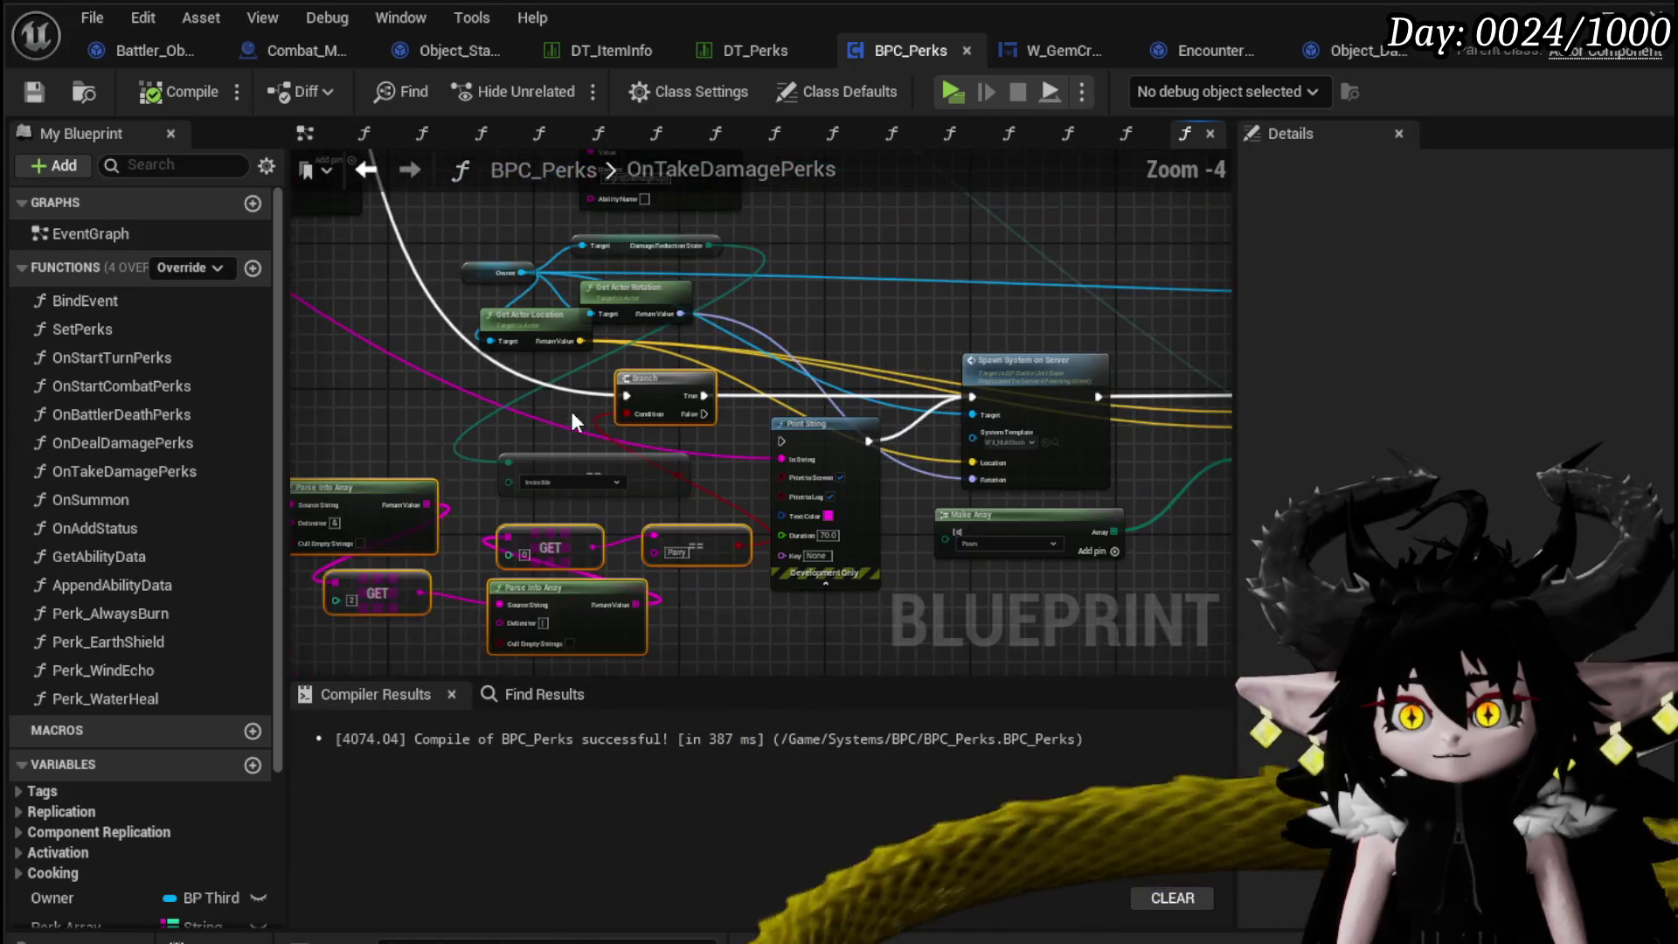
scroll(670, 381, "up", 2)
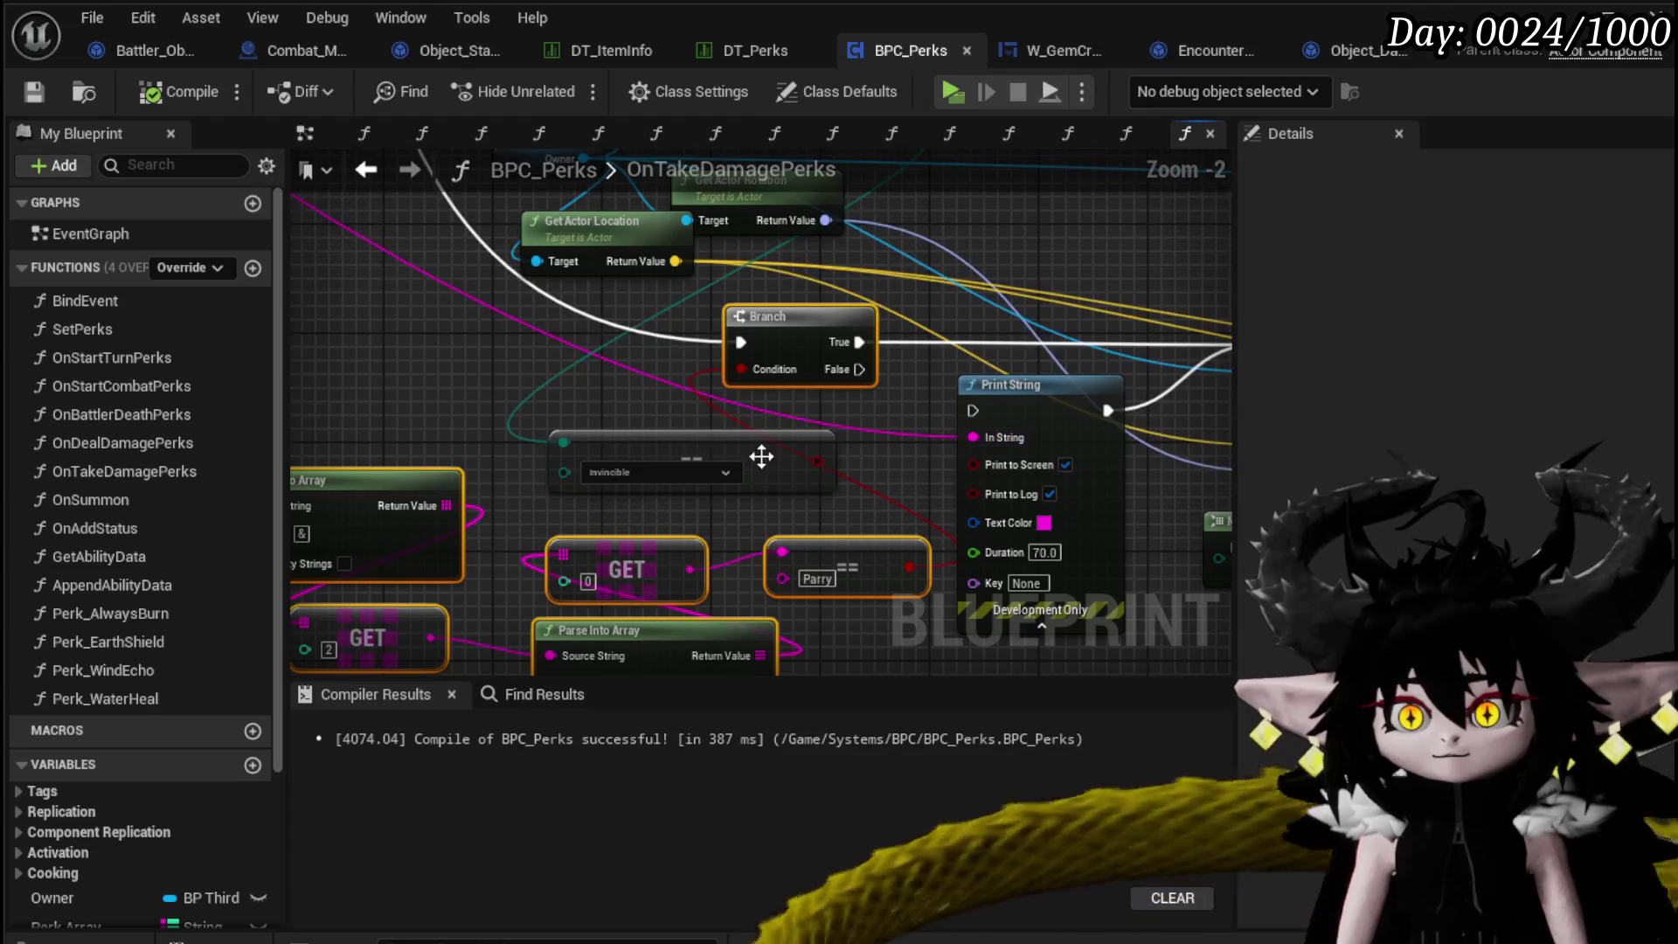
left_click_drag(892, 445, 879, 579)
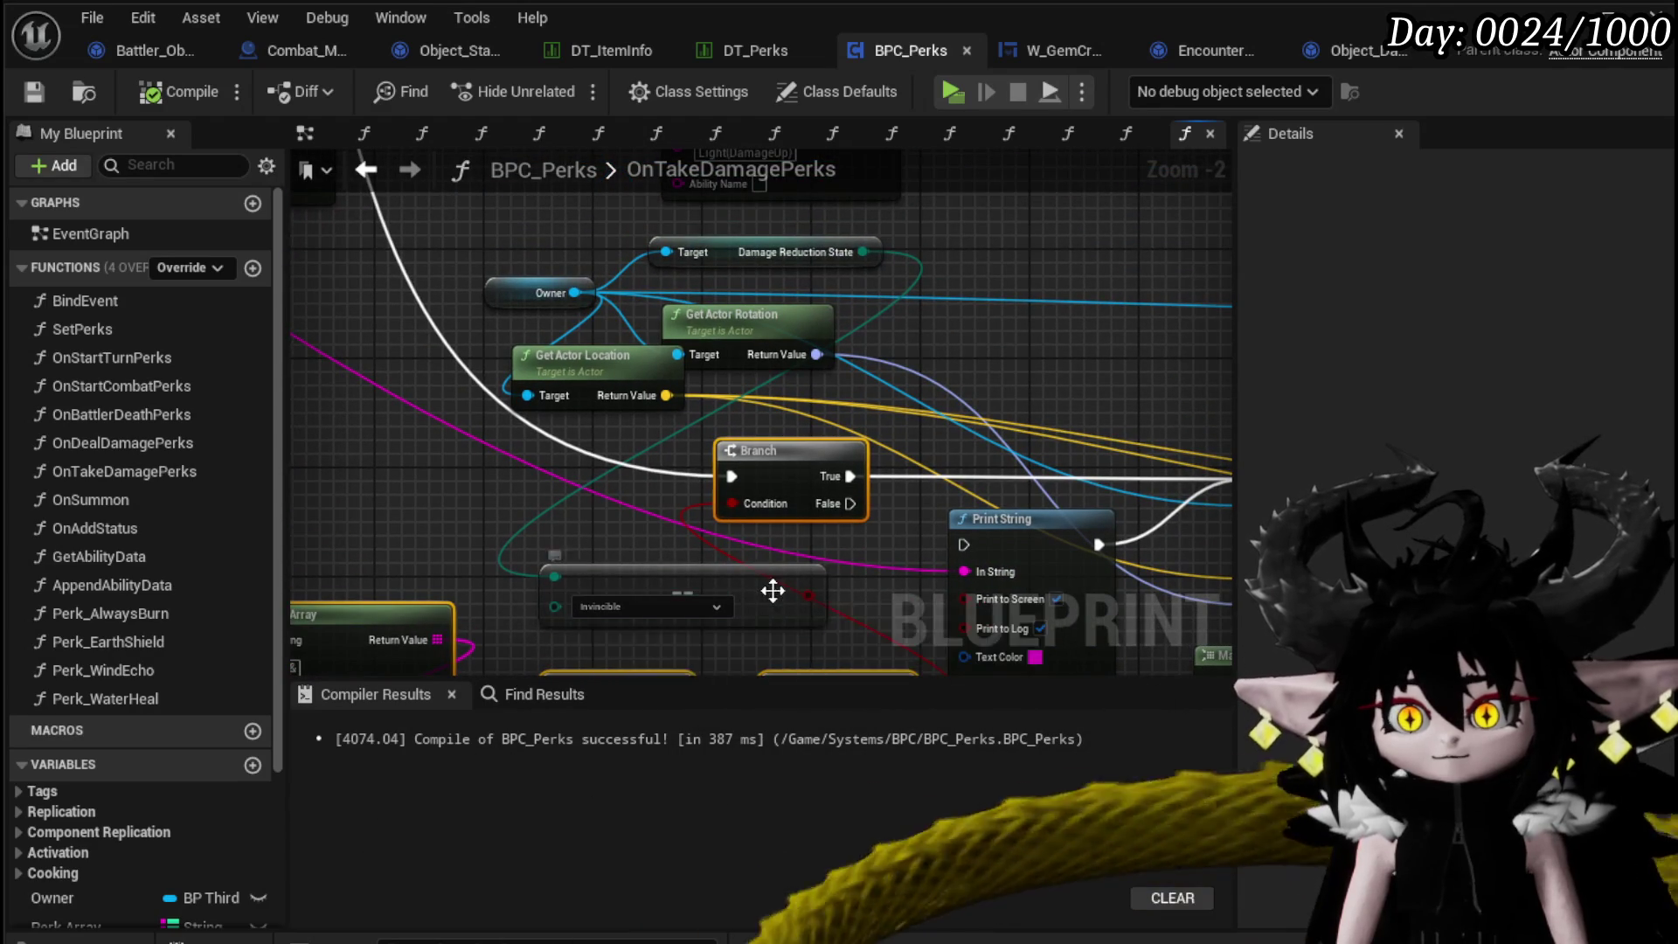
key("Delete")
scroll(734, 558, "down", 2)
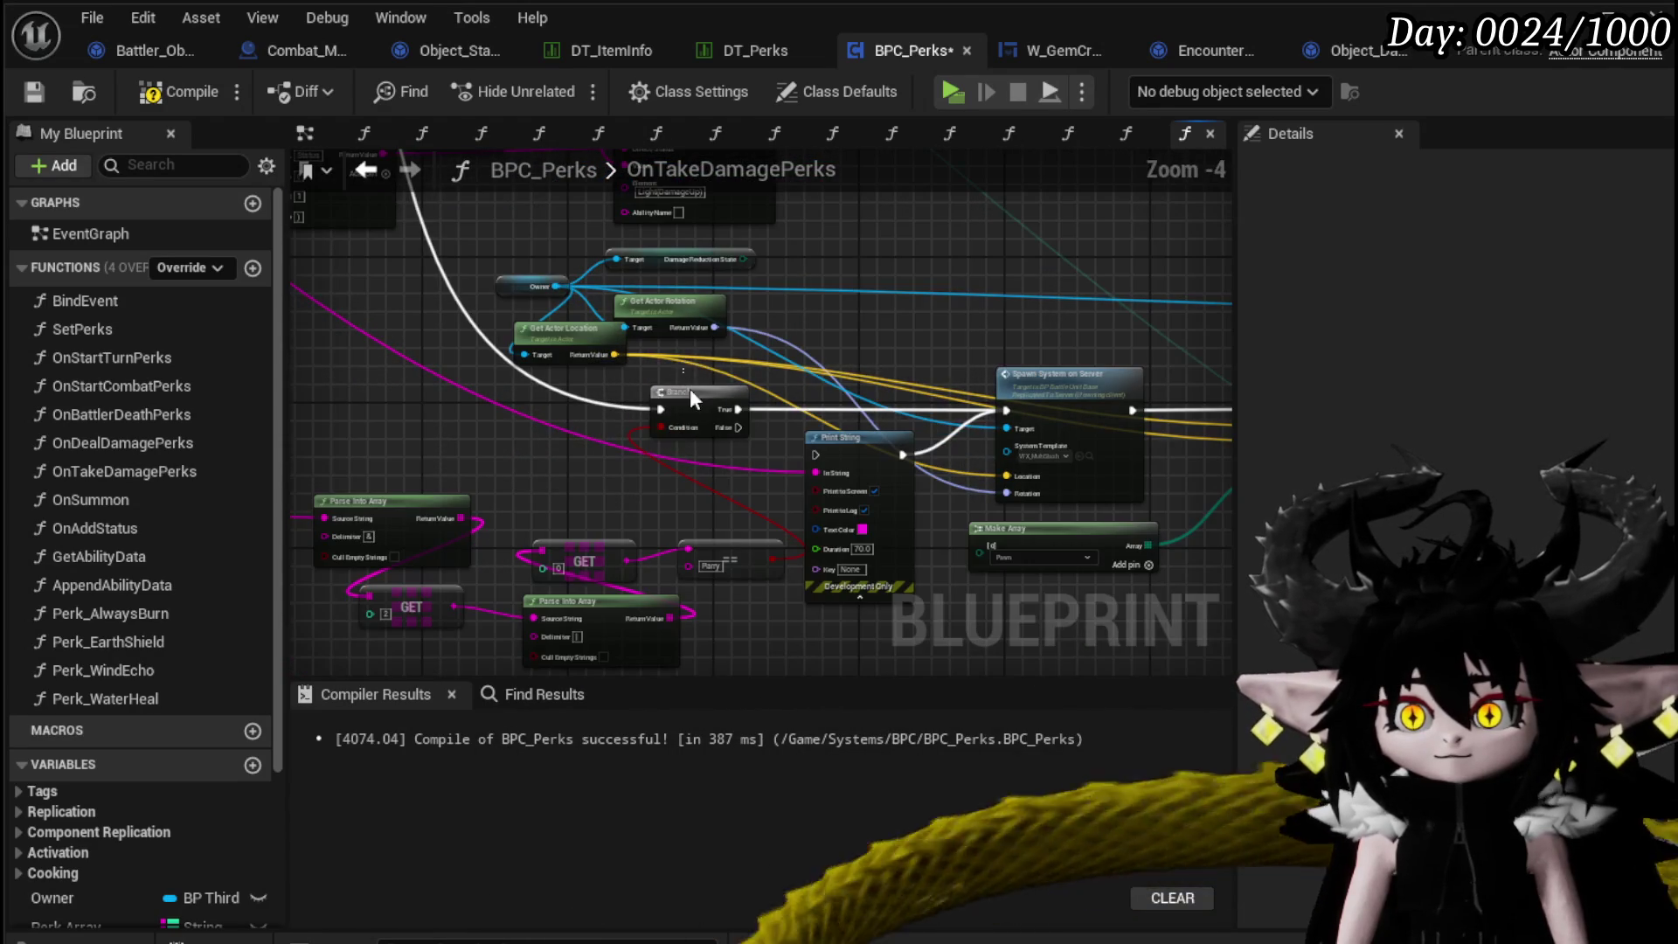
left_click_drag(690, 388, 830, 309)
left_click_drag(703, 444, 864, 564)
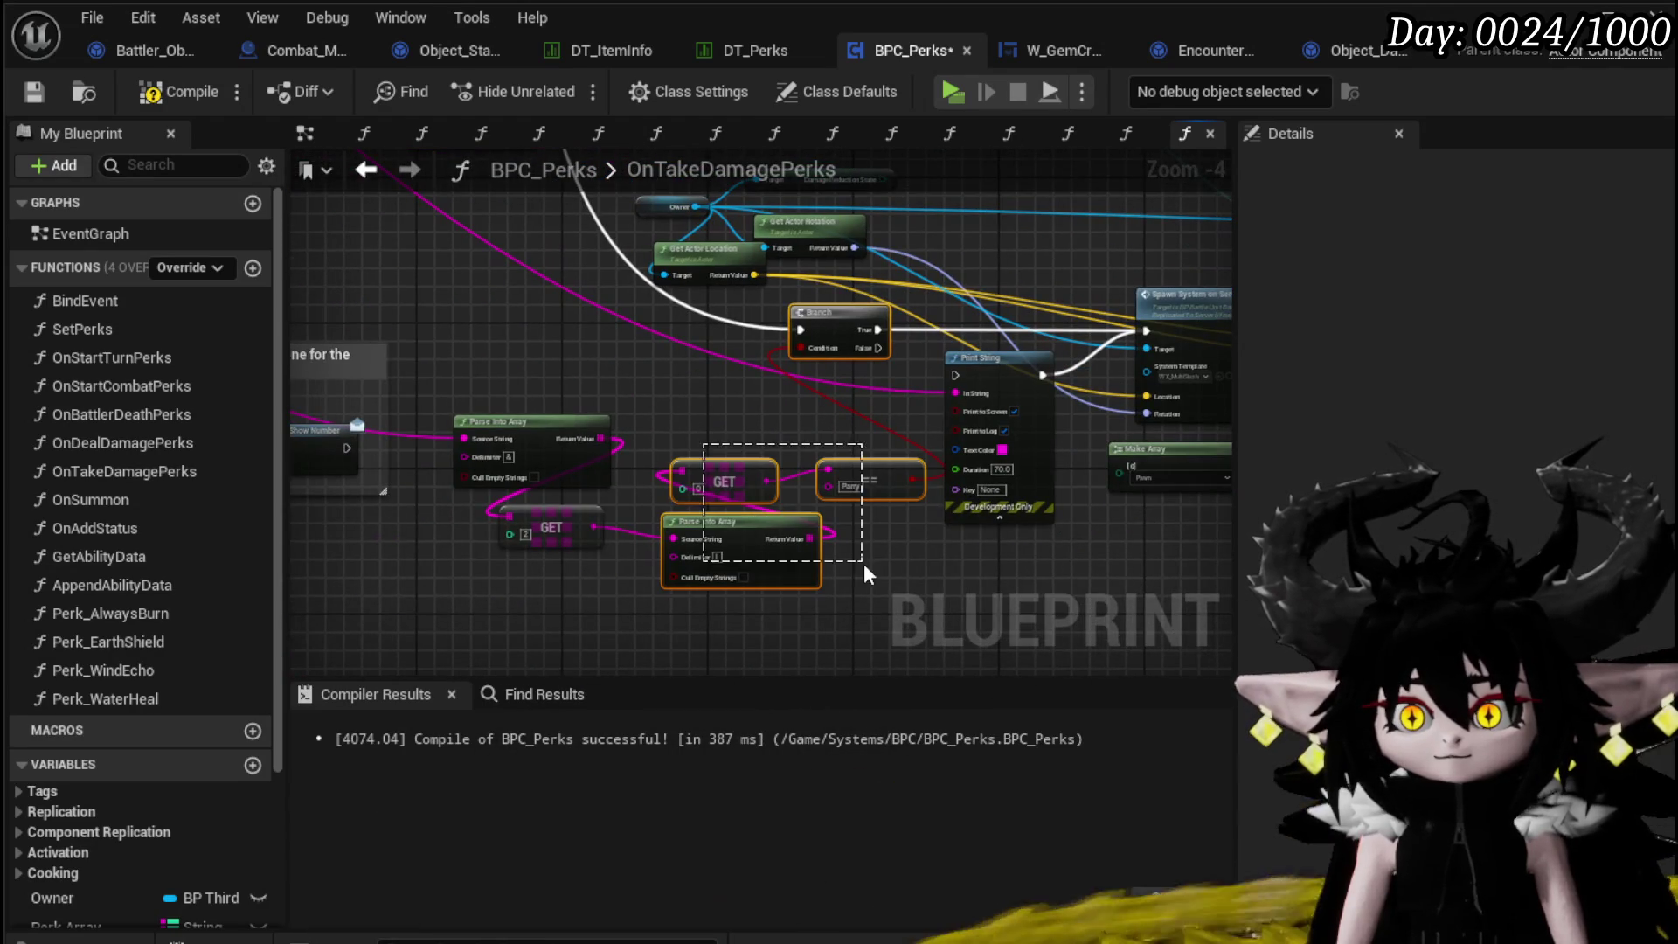
Delete the Print String node from OnTakeDamagePerks.
right_click(546, 429)
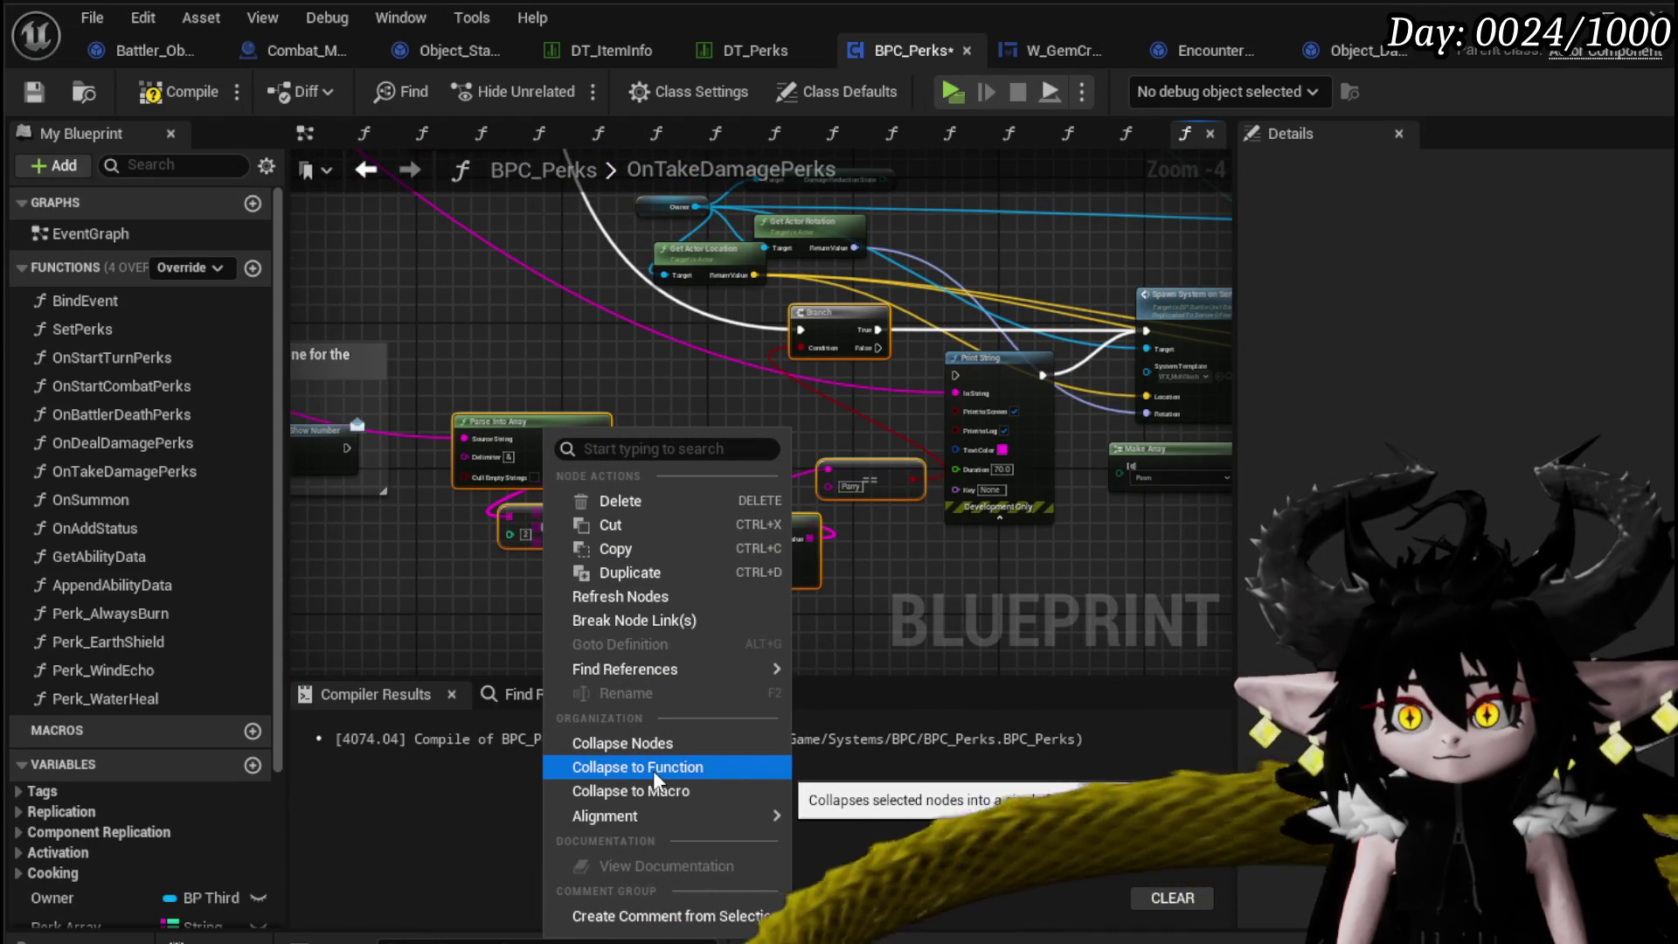
left_click_drag(869, 407, 713, 432)
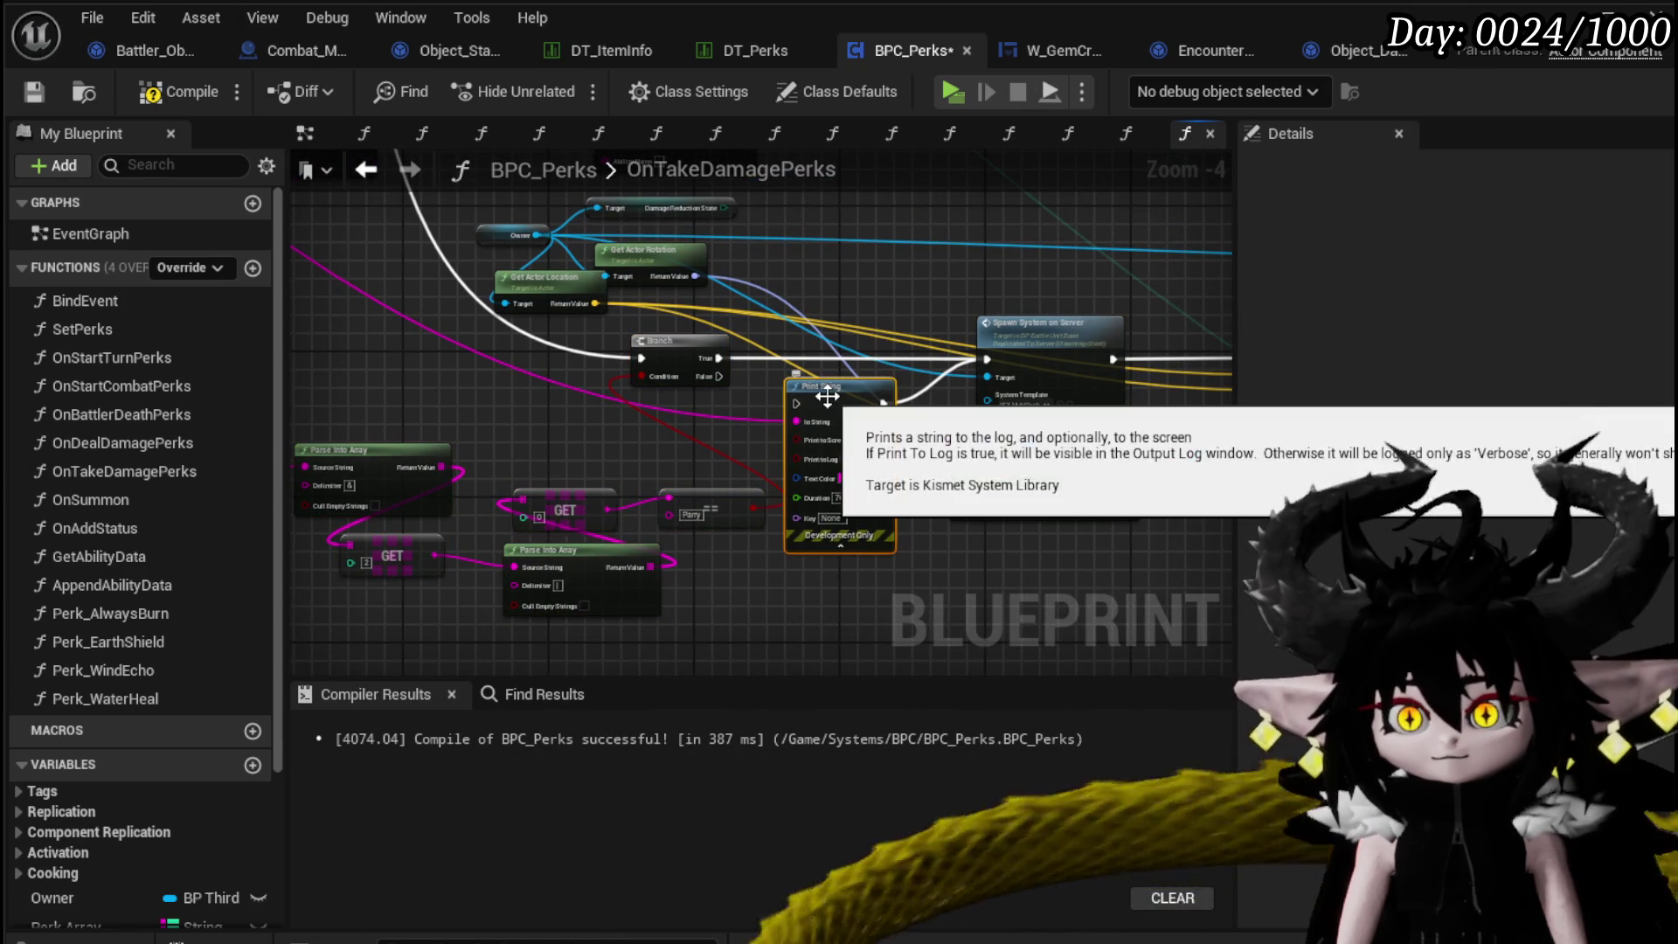
key("Delete")
Collapse the parse, GET and == nodes into a pure function named ParryCheck, placed beside the Branch.
left_click_drag(416, 447, 605, 419)
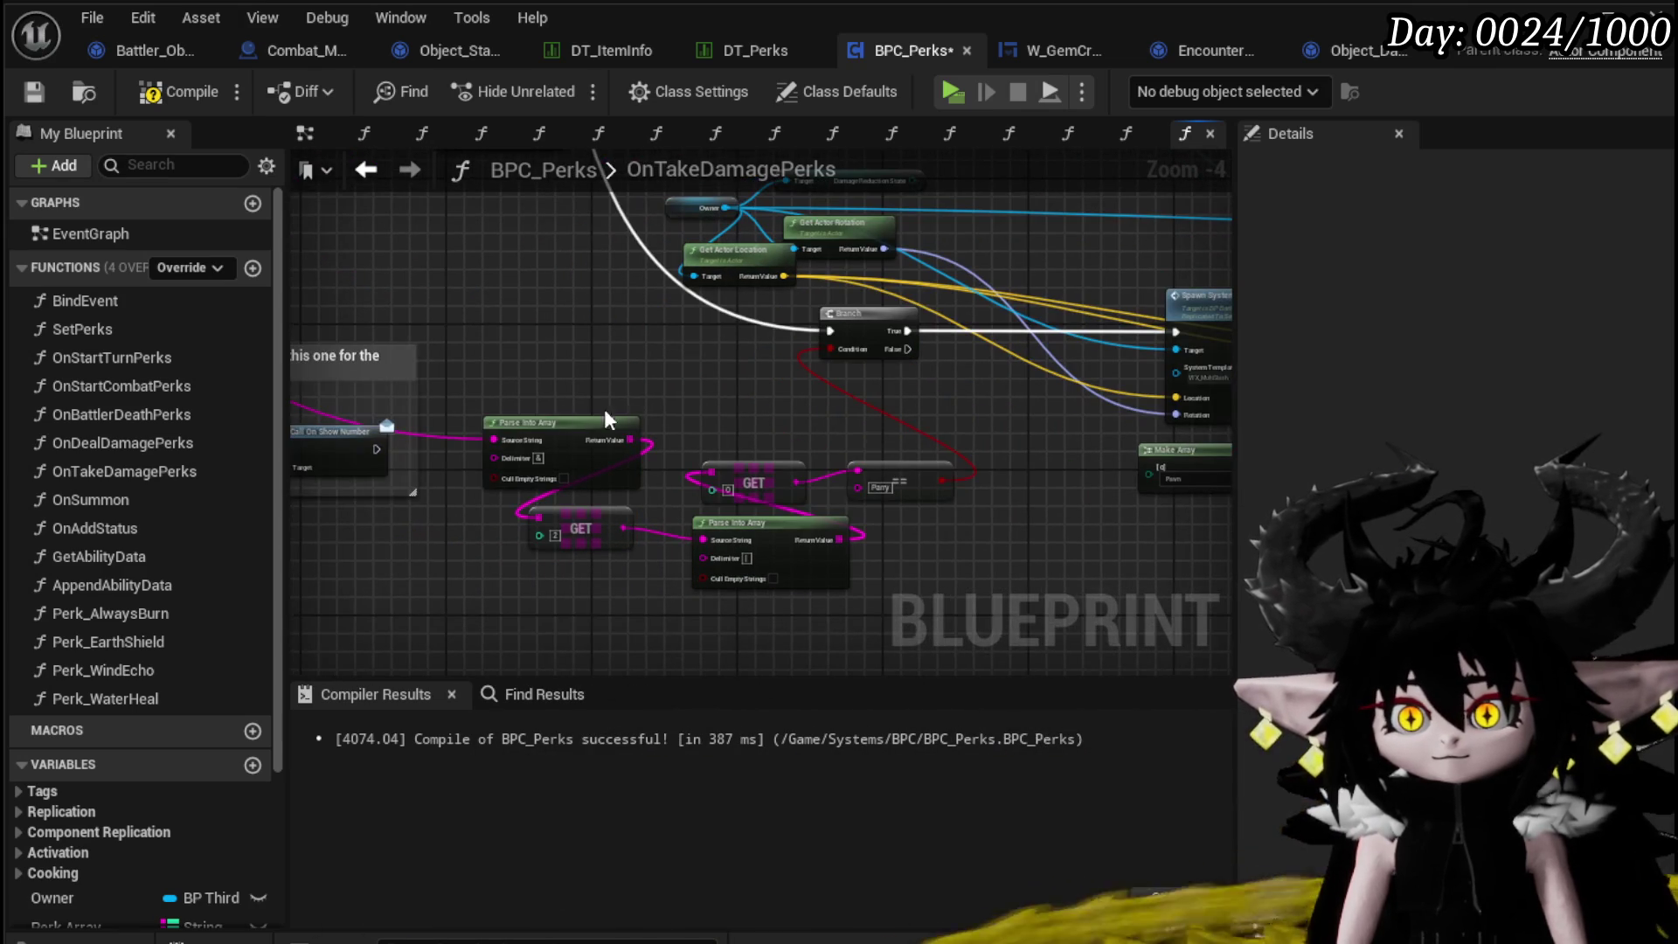
right_click(768, 530)
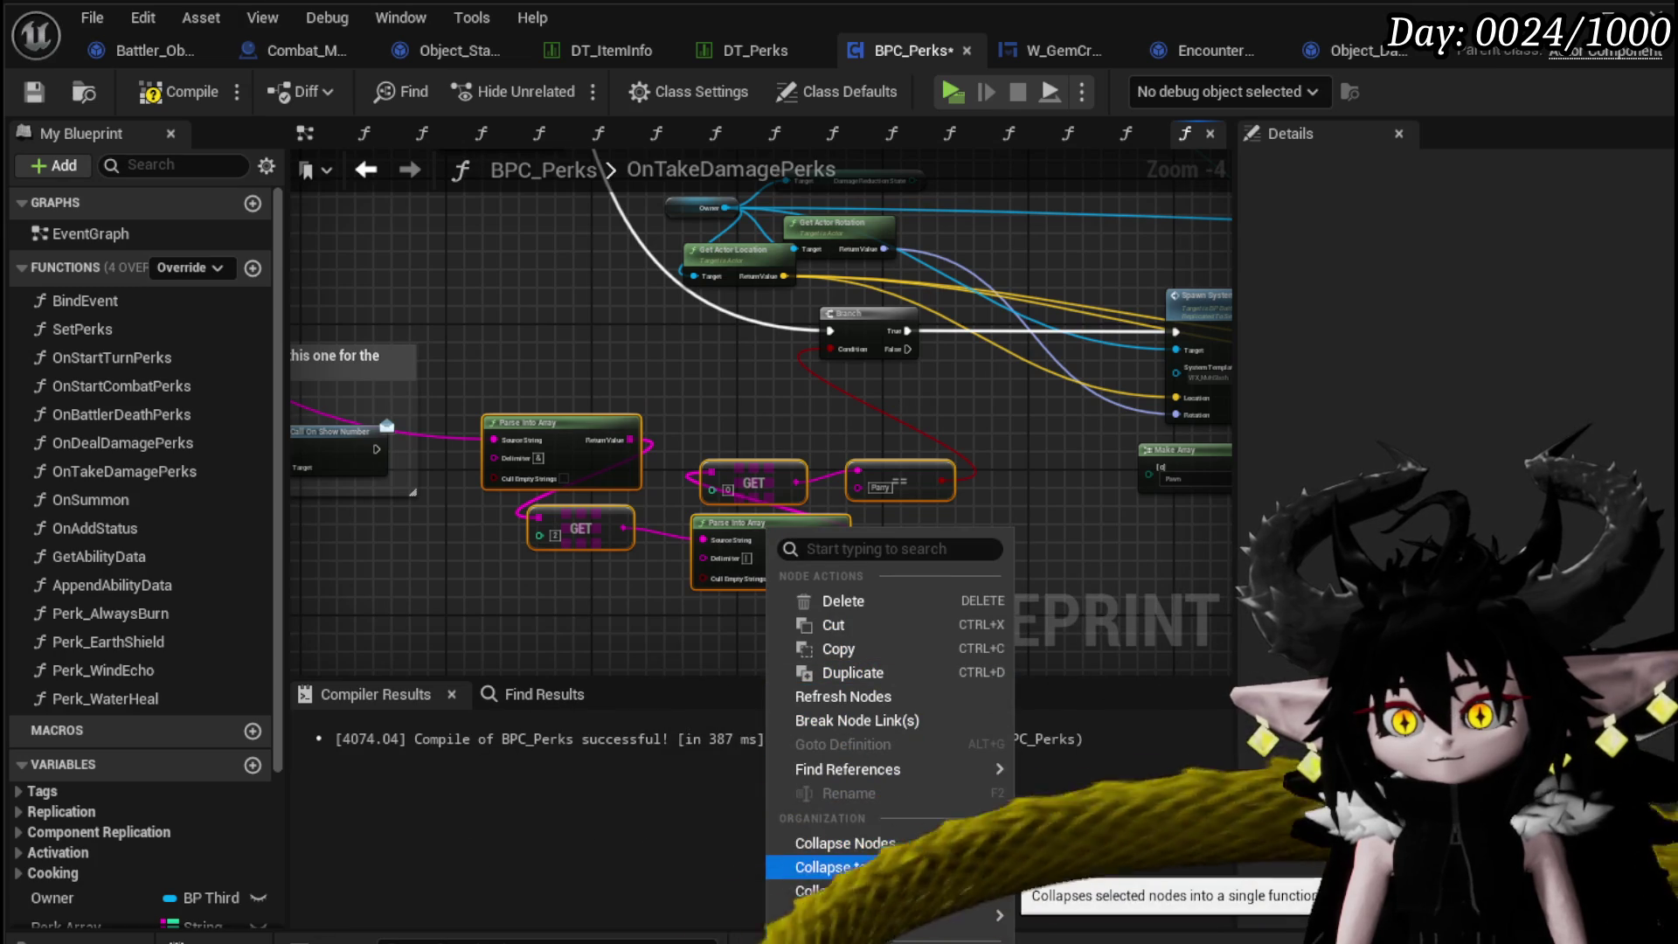
right_click(853, 606)
left_click(926, 548)
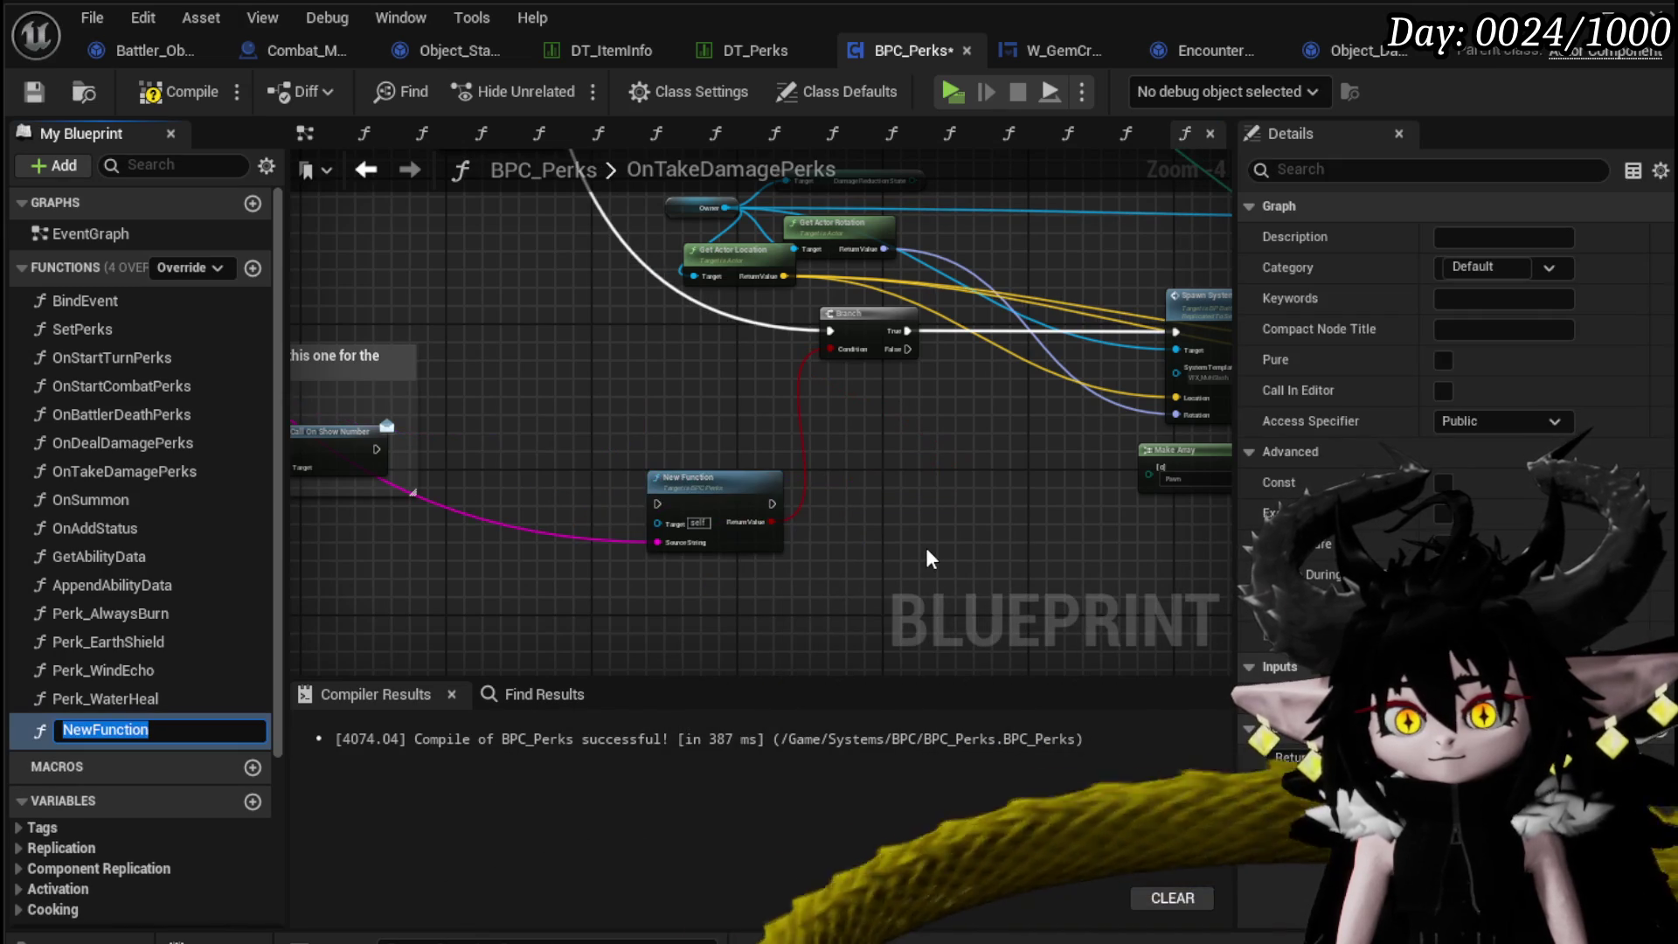
type("ParryCheck")
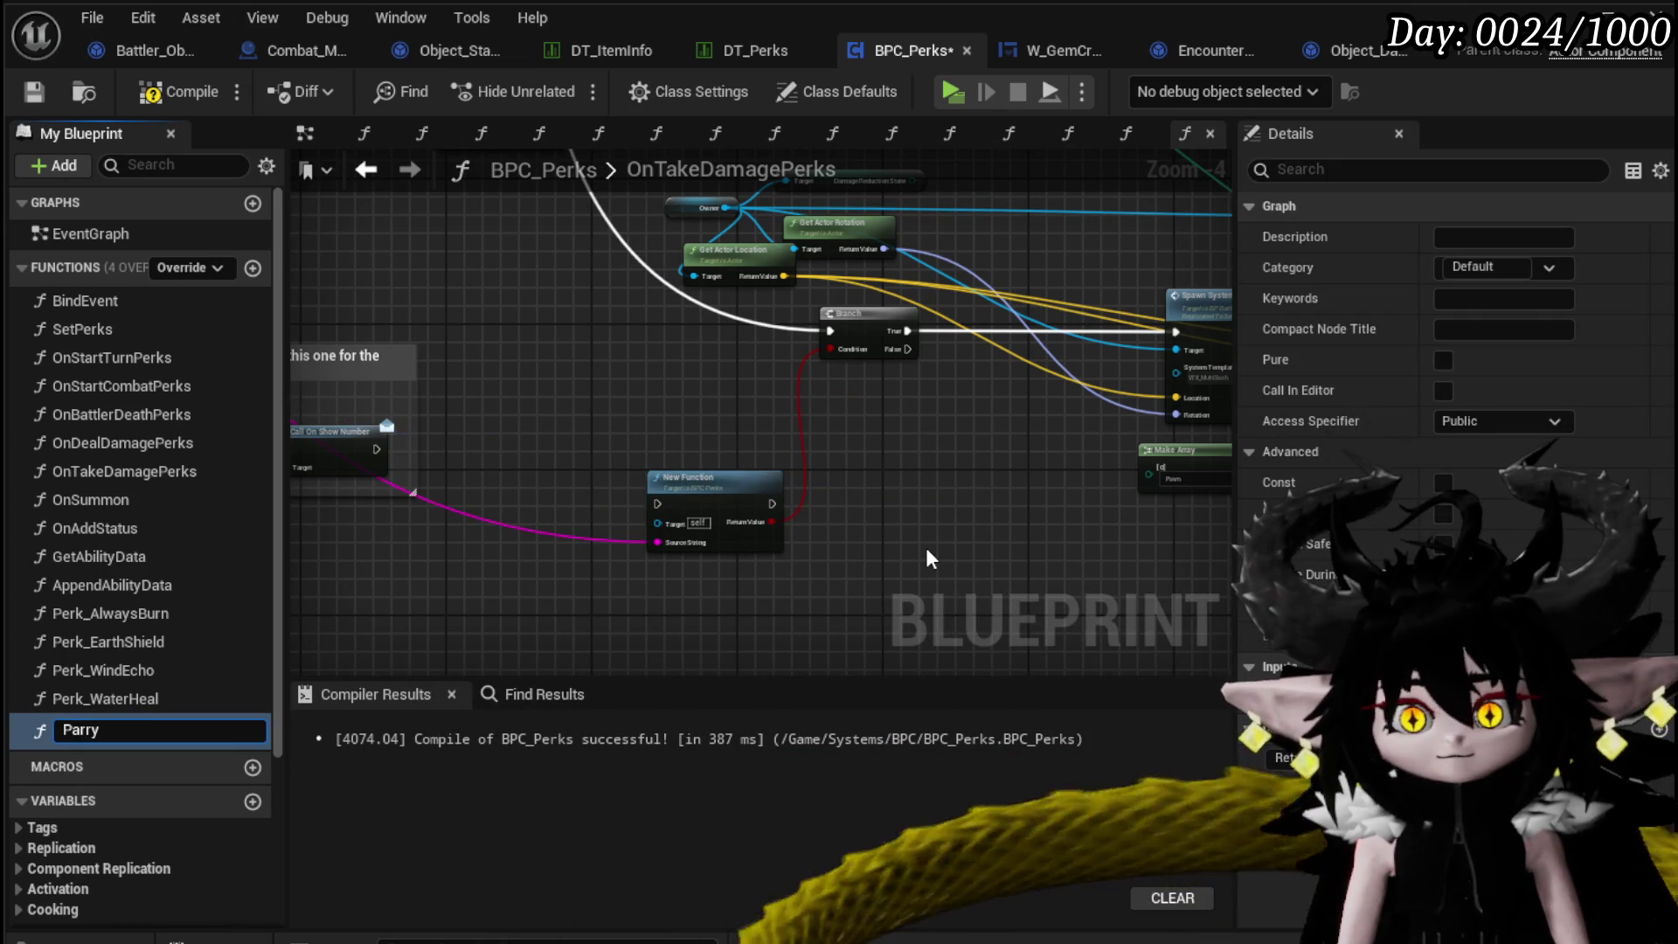
key("Return")
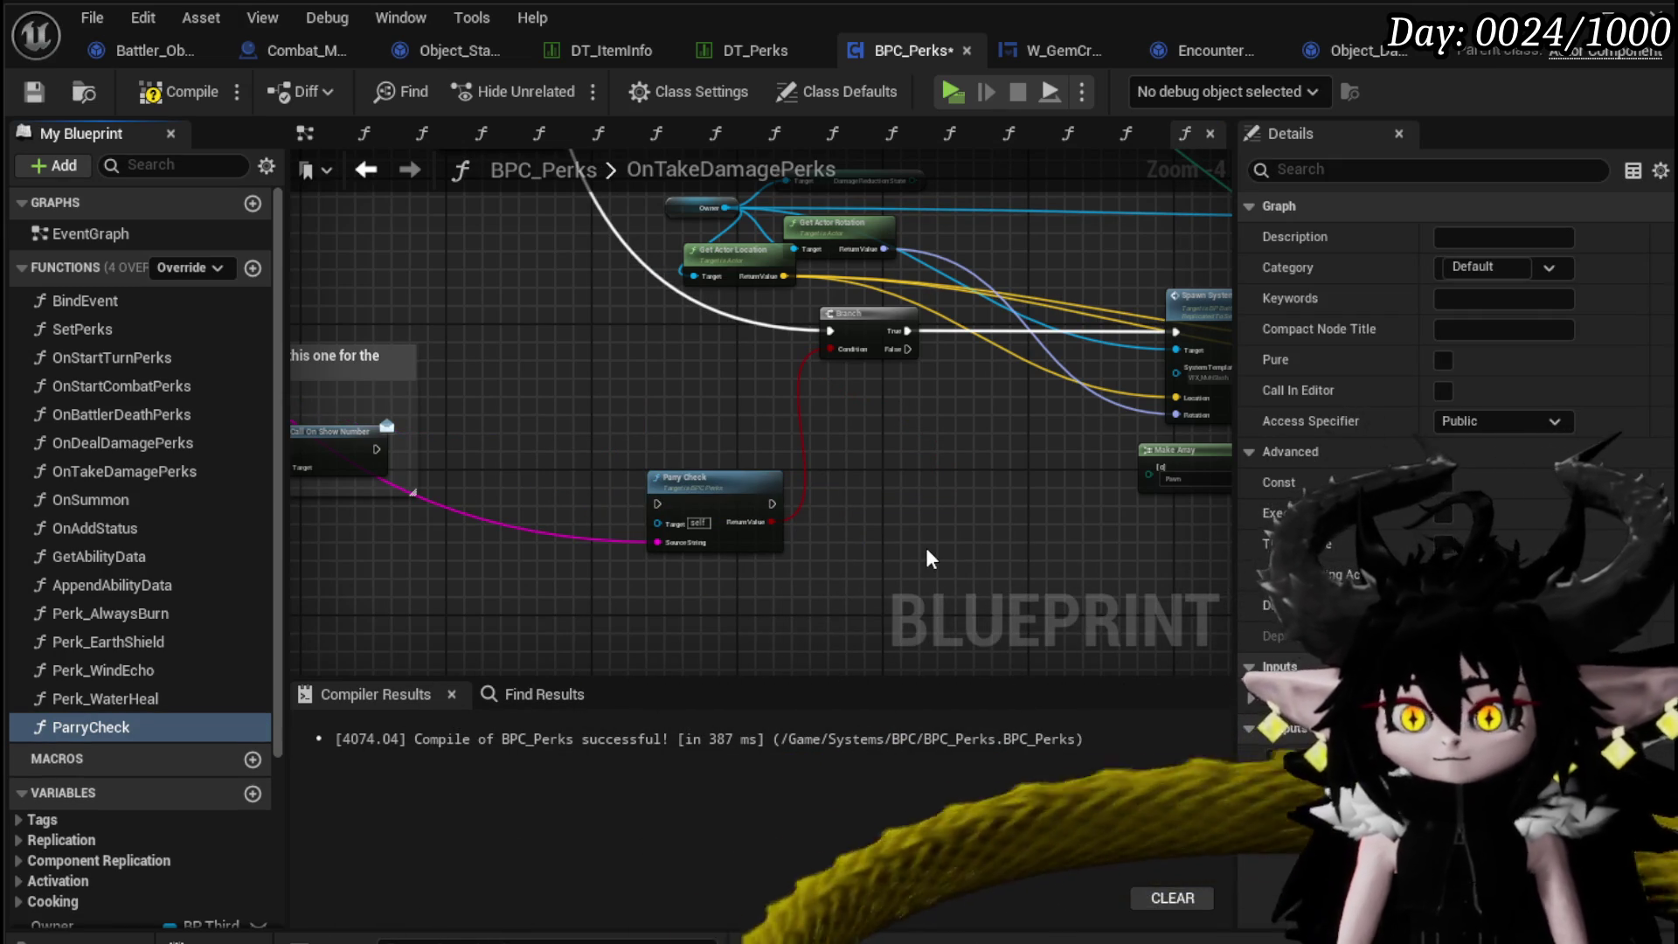
left_click(1447, 360)
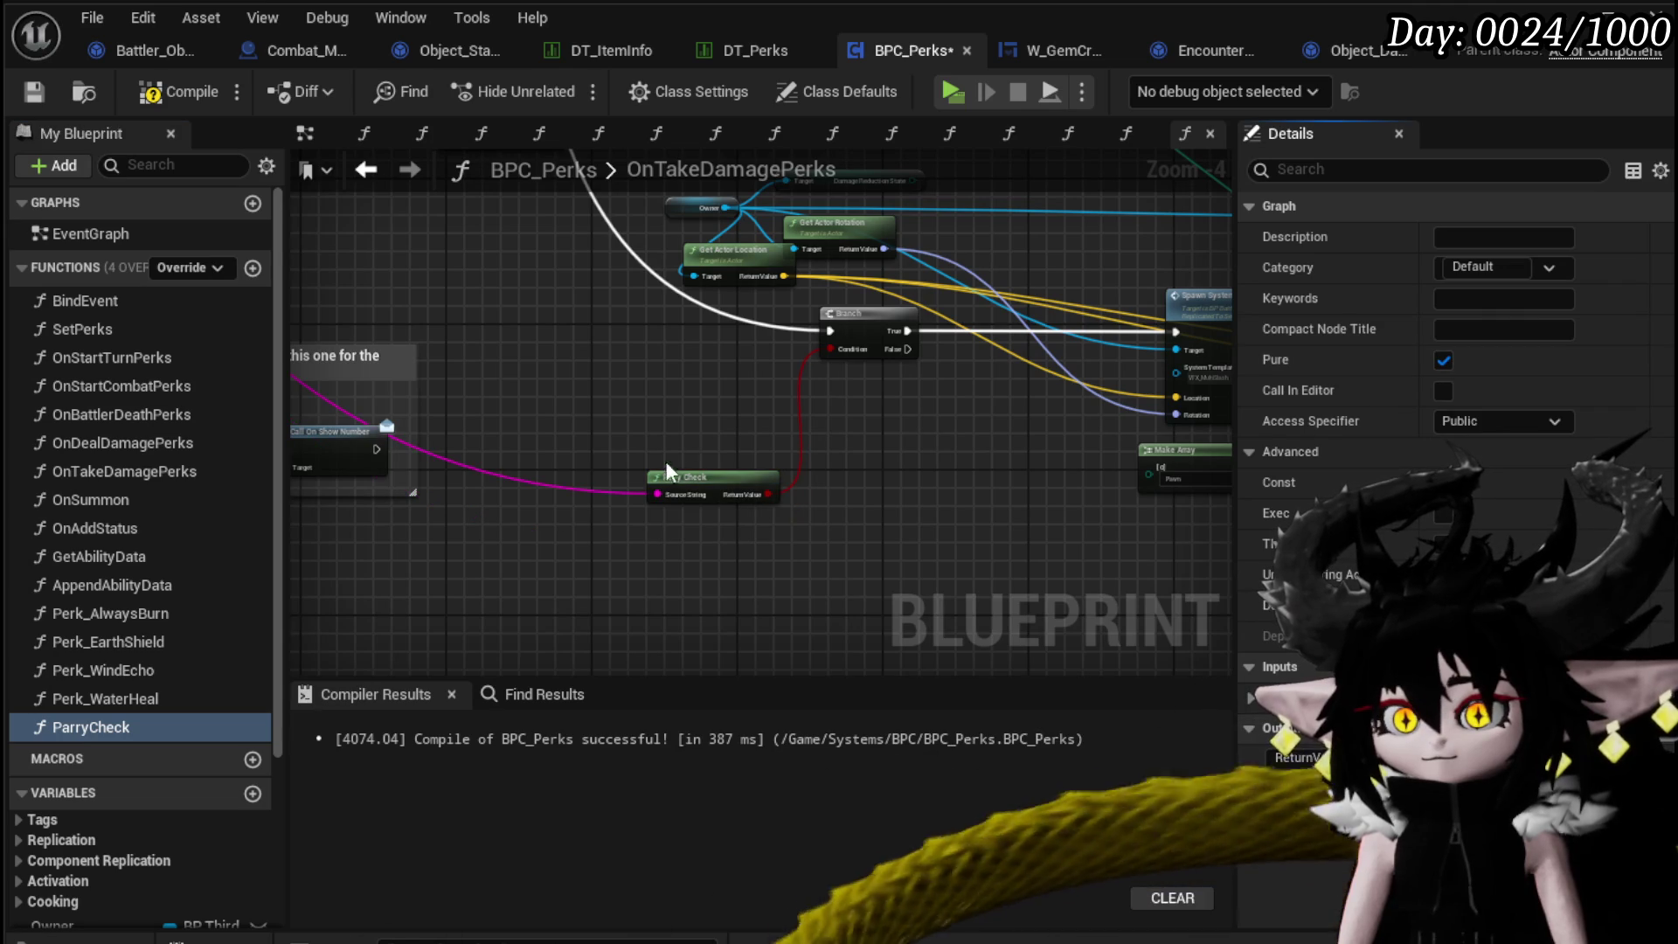
mouse_move(708, 491)
left_mouse_down()
mouse_move(827, 416)
mouse_move(852, 418)
left_mouse_up()
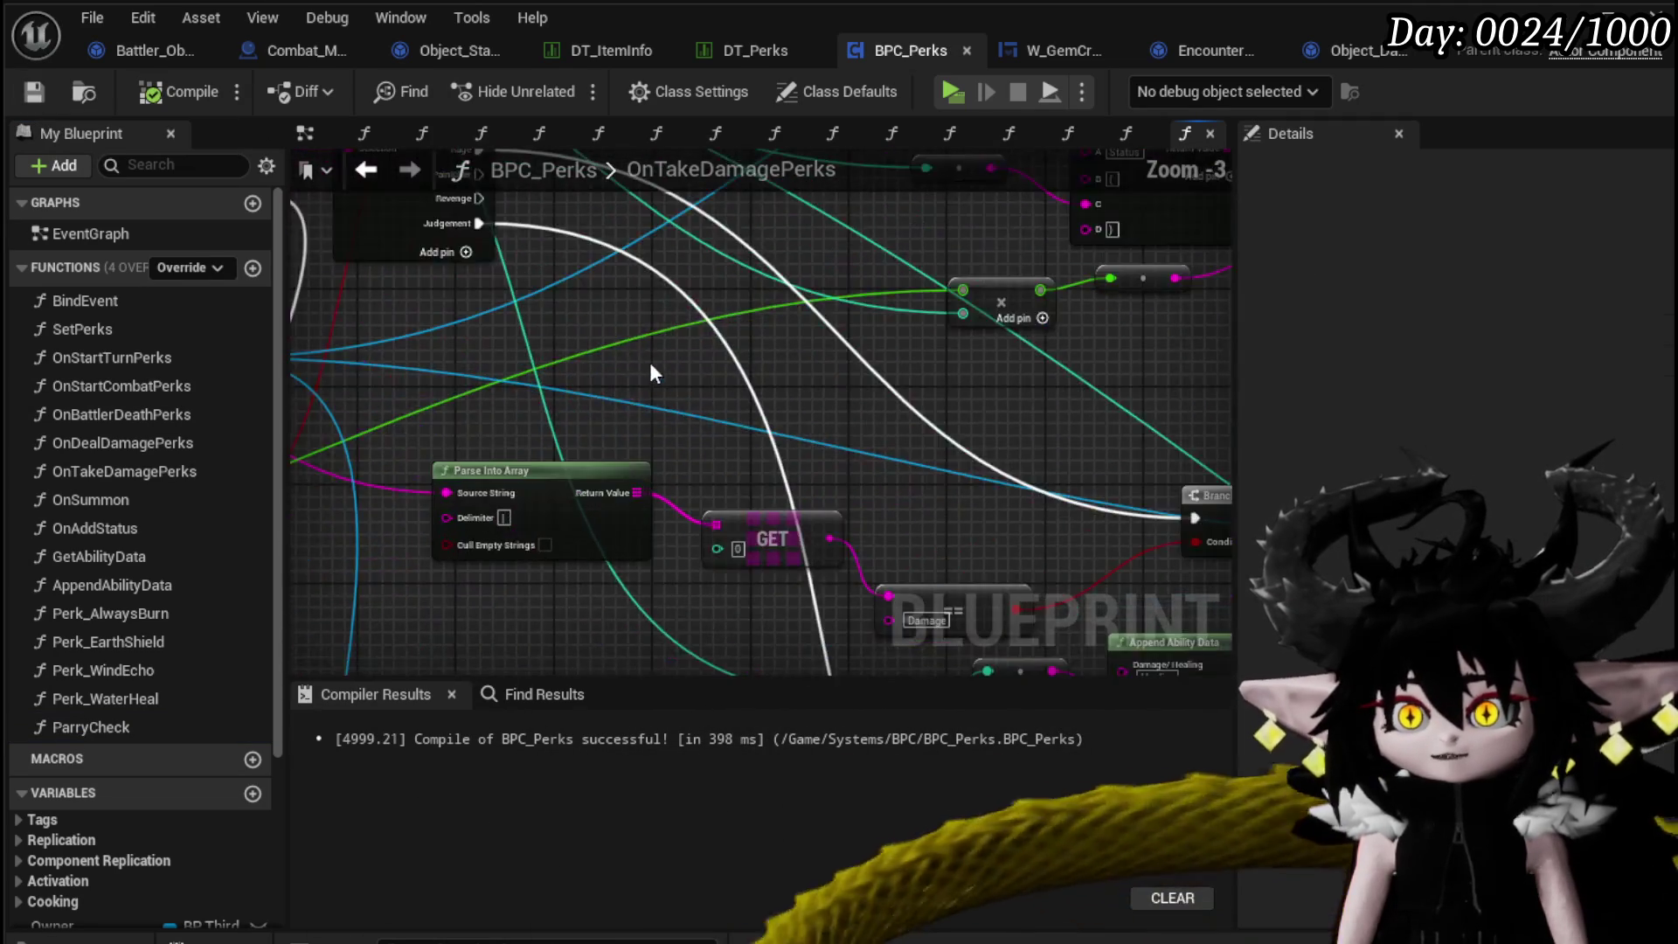
Check row names in DT_ItemInfo and DT_Perks, then name the switch's Index[5] case Energising_Parry.
scroll(682, 408, "up", 1)
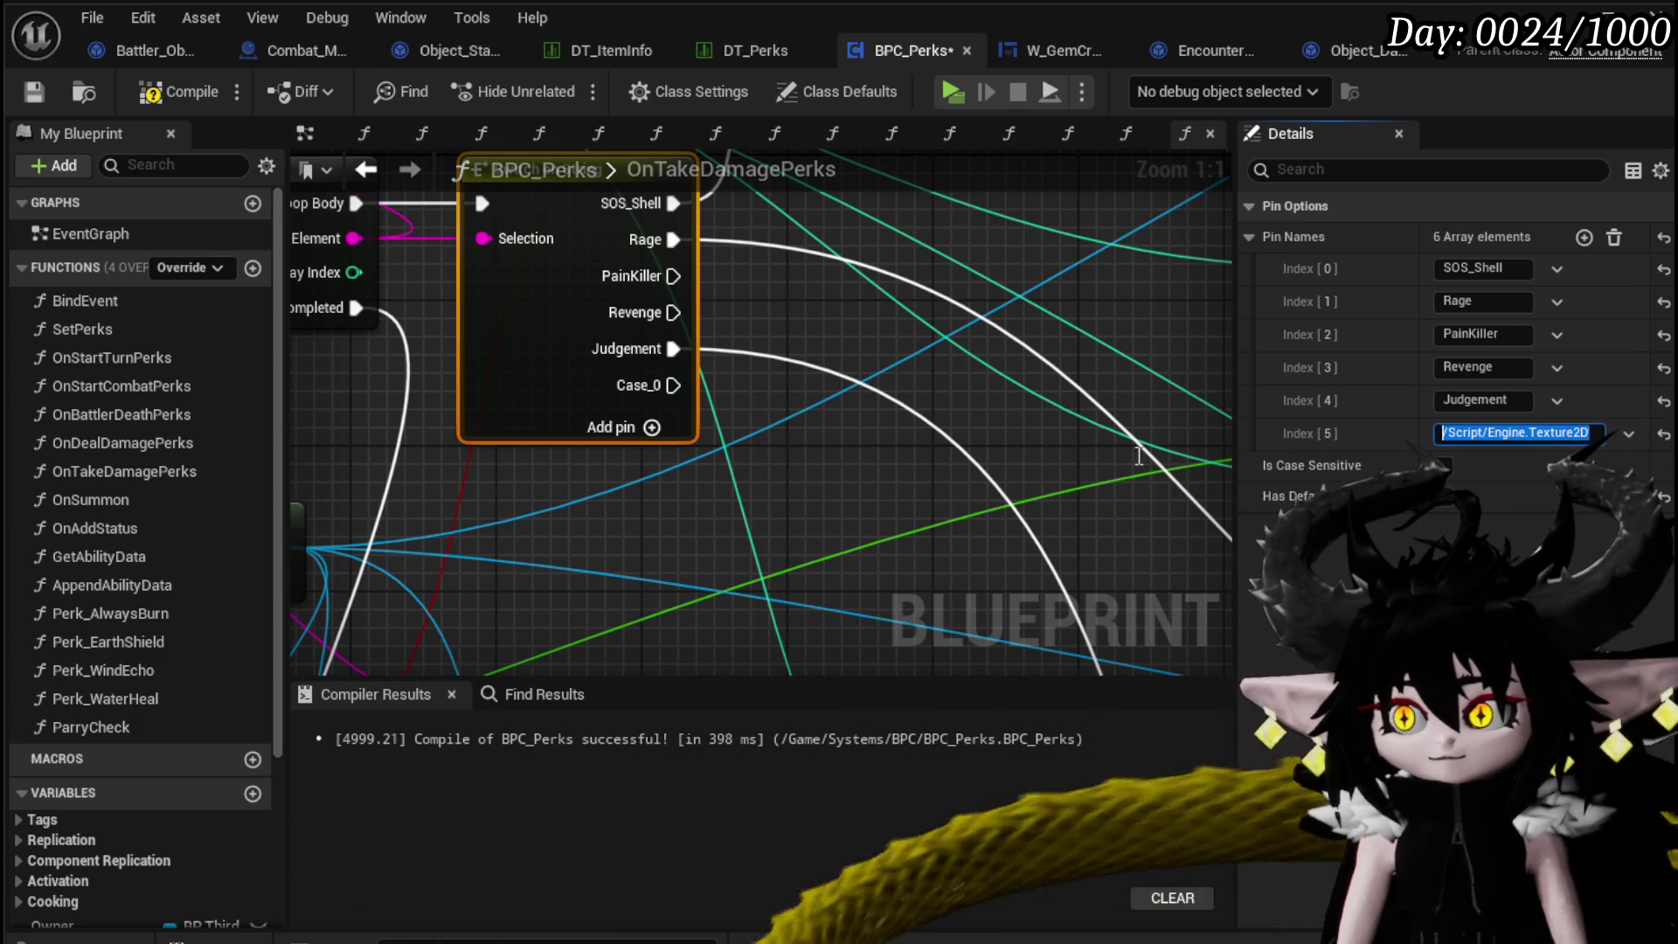
left_click(615, 45)
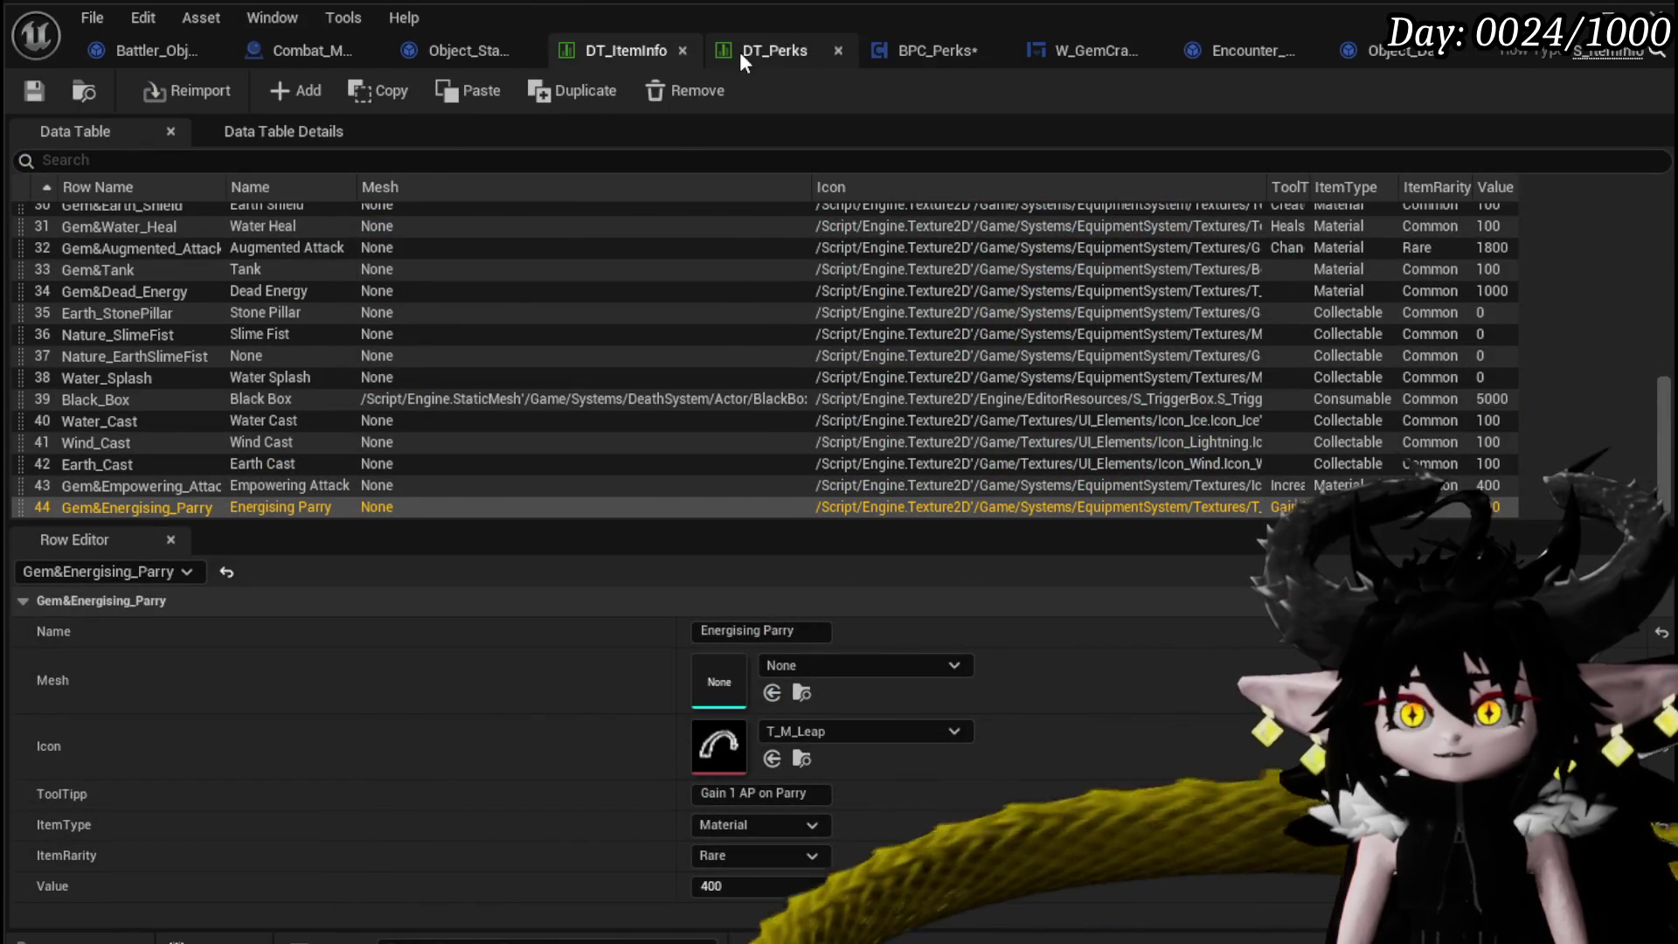
left_click(760, 51)
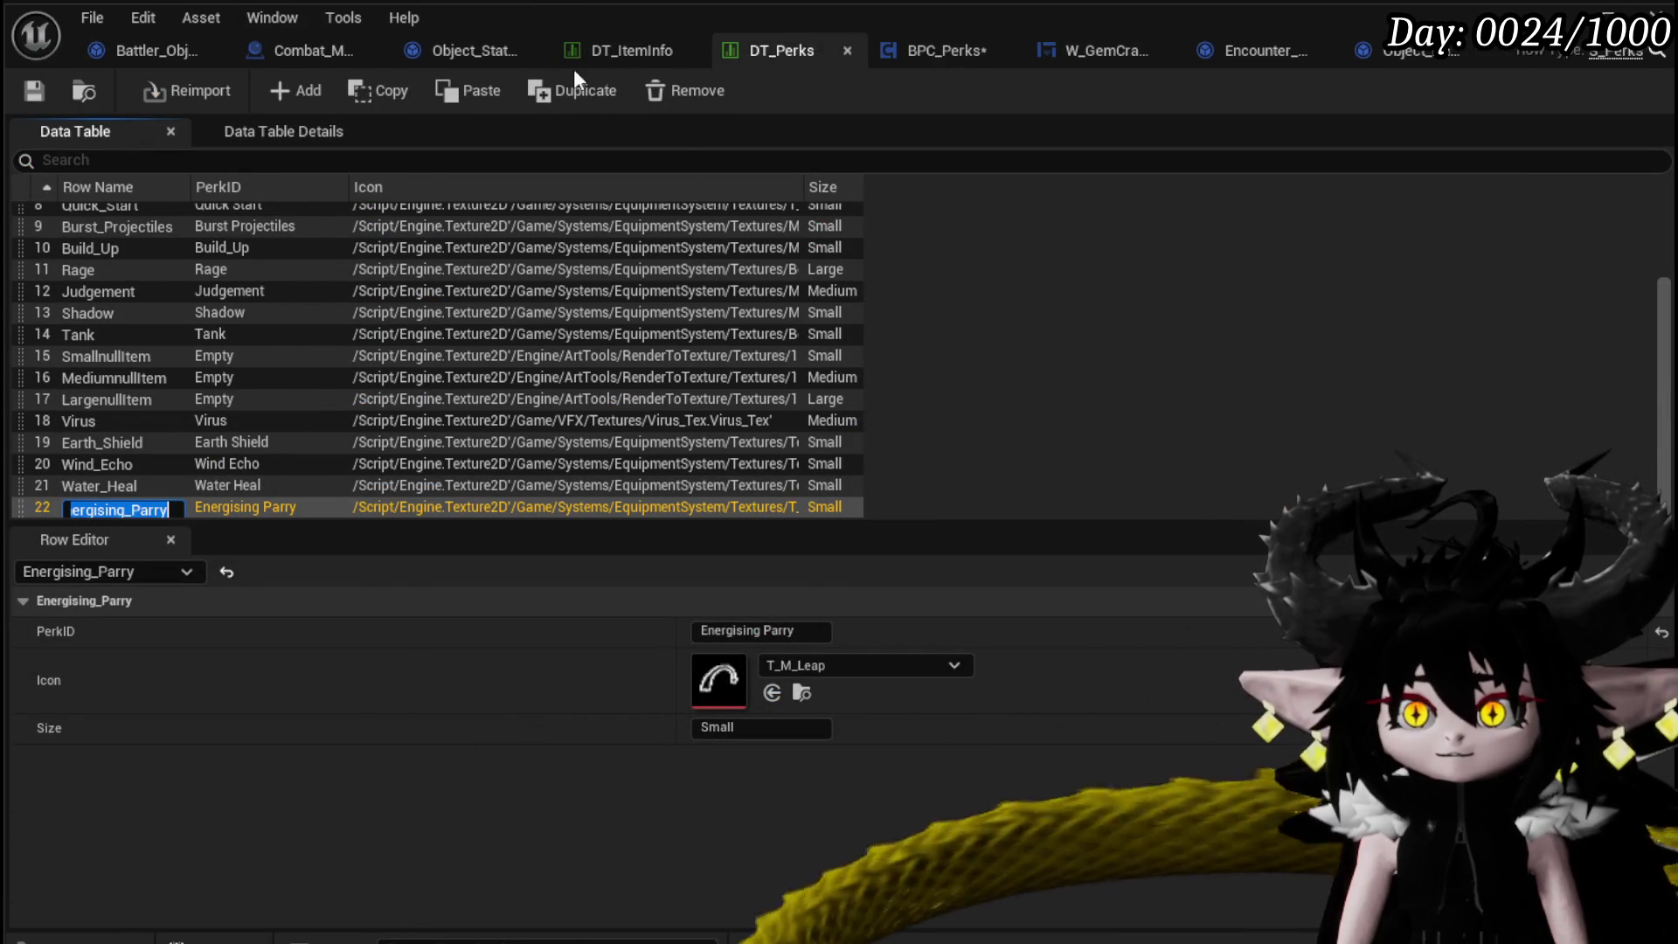
left_click(612, 50)
left_click(944, 55)
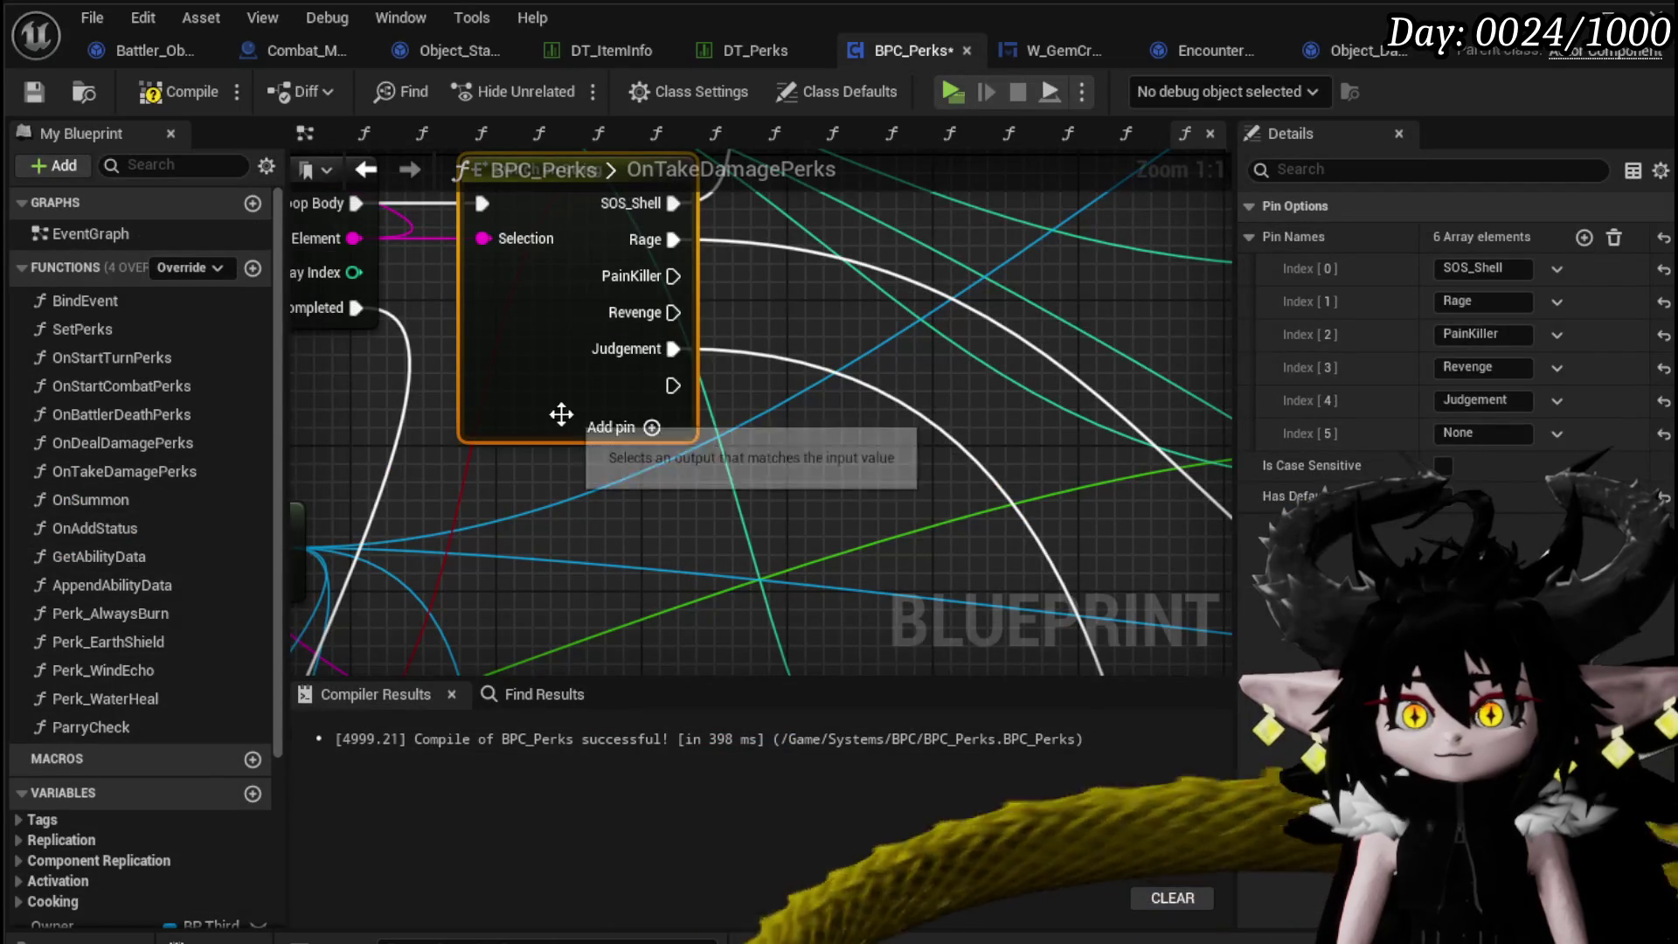
type("Energising_Parry")
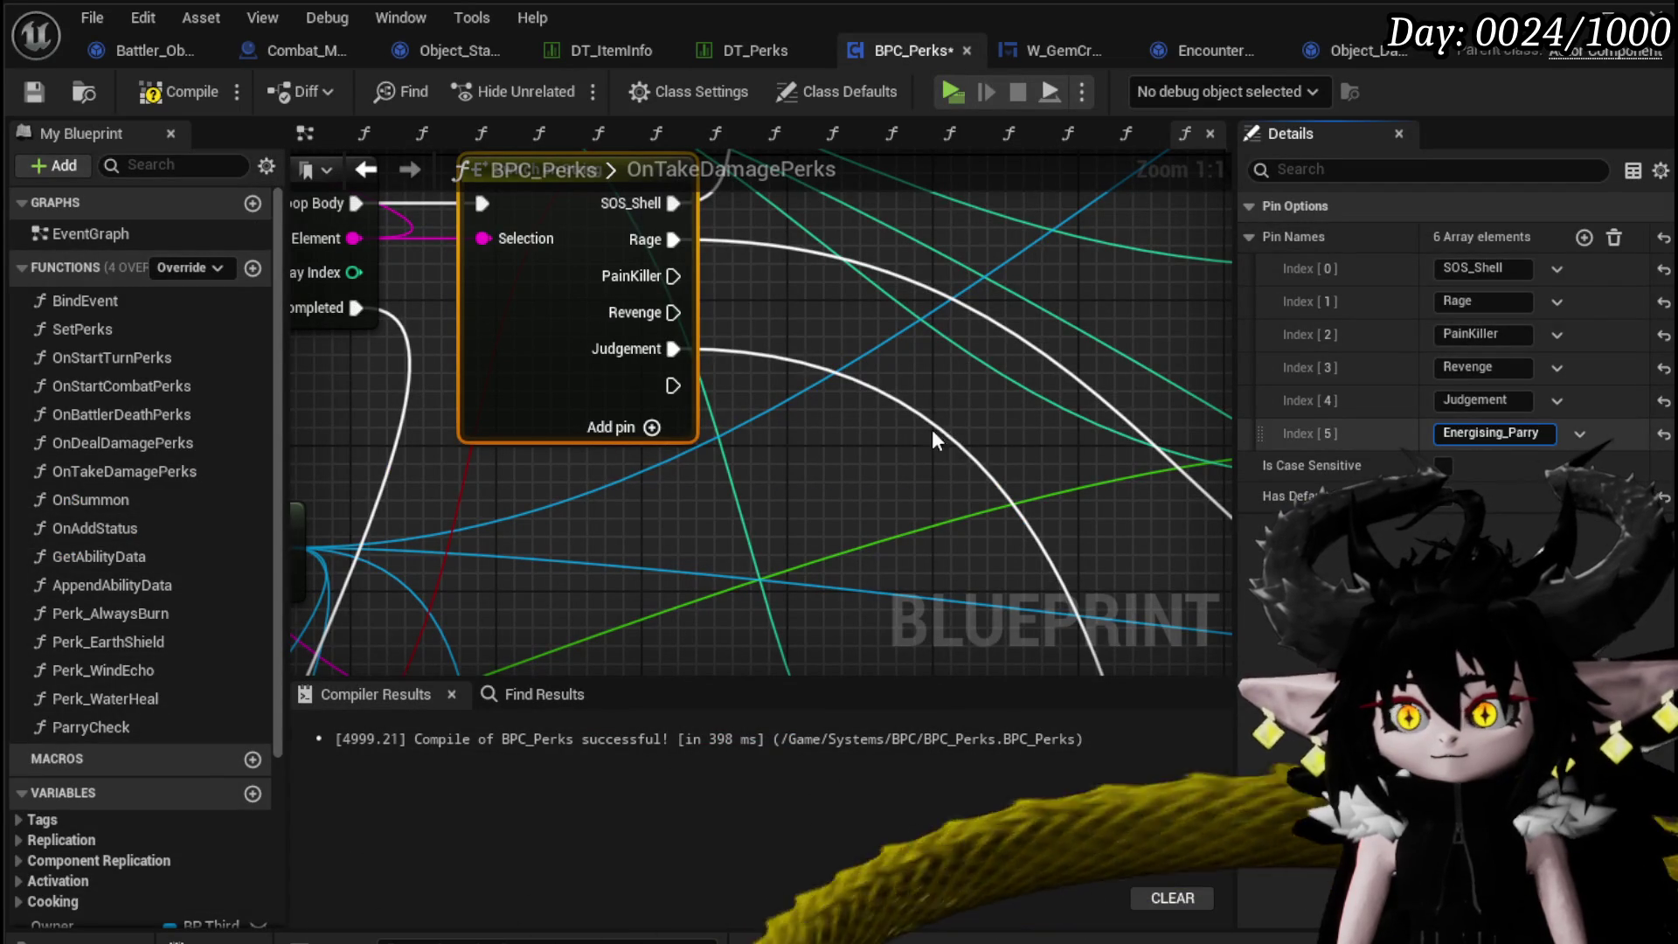
key("Return")
mouse_move(704, 385)
left_mouse_down()
mouse_move(780, 830)
mouse_move(1189, 699)
mouse_move(826, 524)
mouse_move(1016, 699)
mouse_move(998, 545)
left_mouse_up()
Duplicate Parry Check, wire its Source String, and feed its Return Value into the new Branch Condition.
scroll(825, 524, "down", 3)
left_click_drag(904, 513, 597, 400)
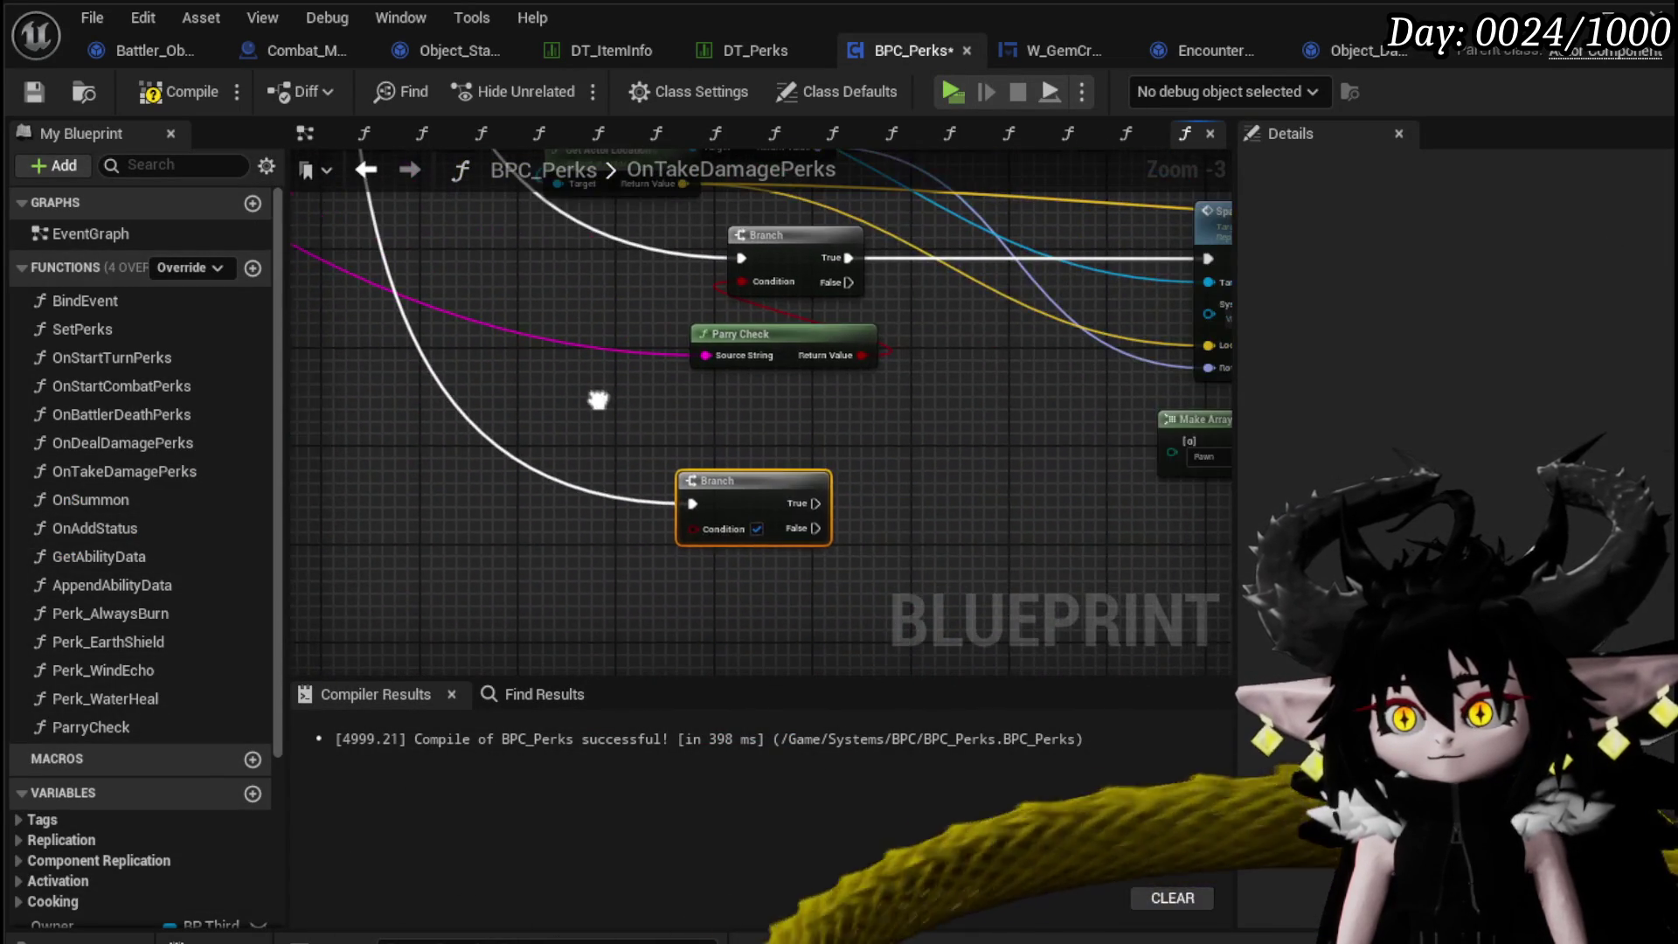
left_click_drag(734, 393, 743, 359)
key("ctrl+d")
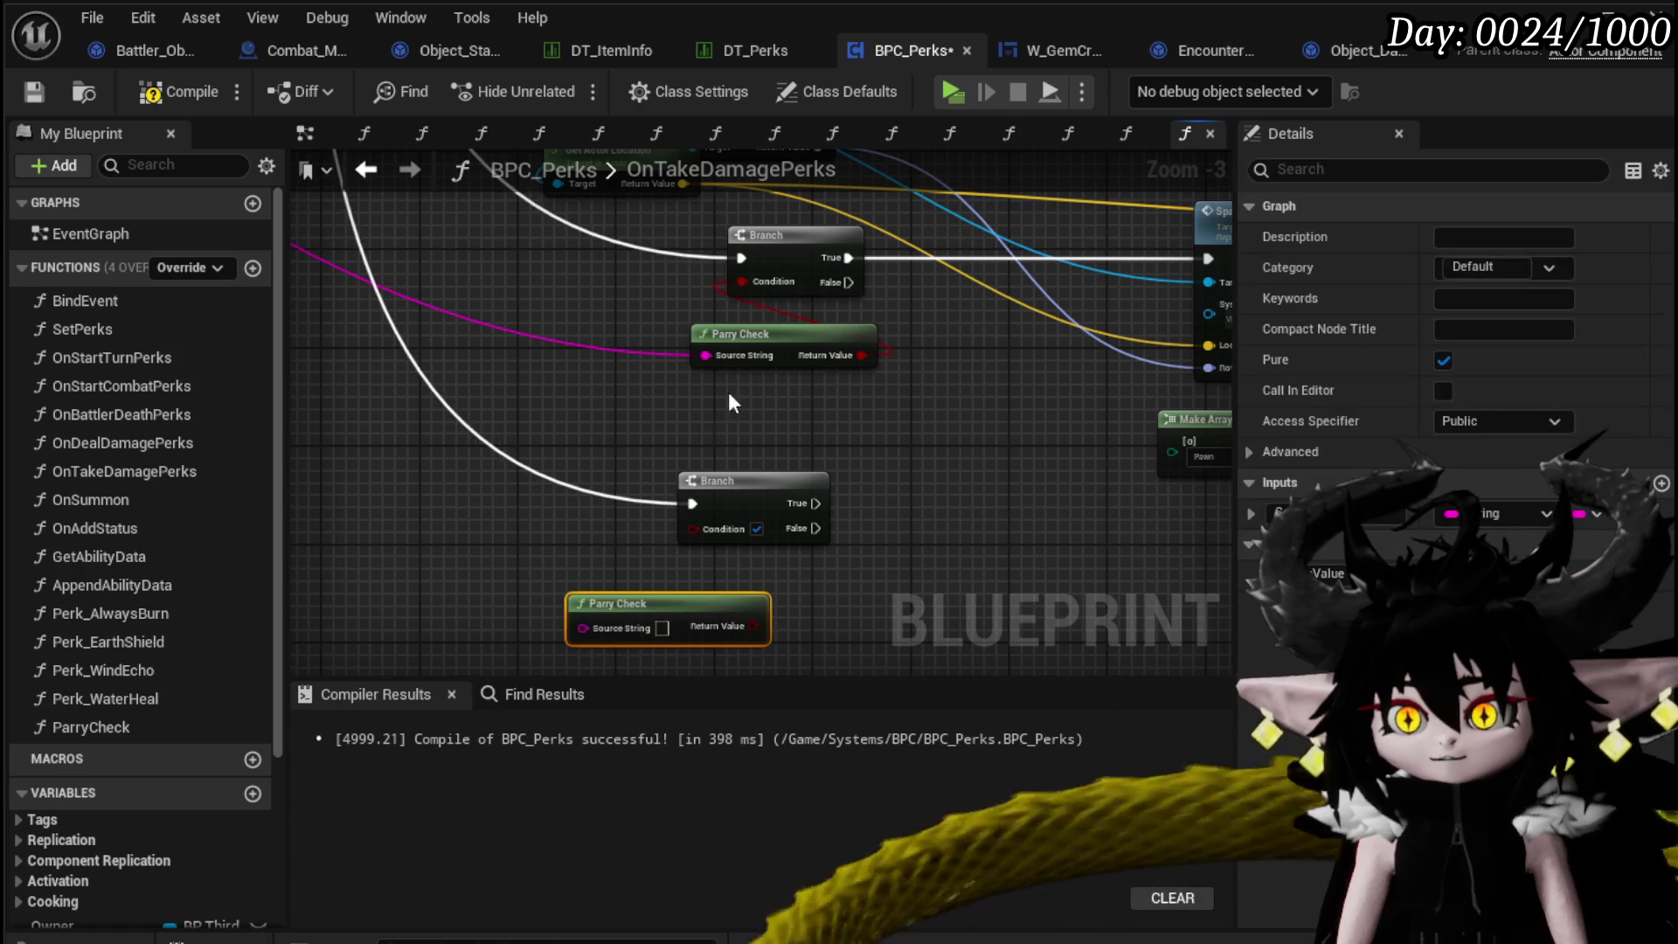
left_click_drag(696, 423, 610, 621)
left_click_drag(736, 625, 685, 528)
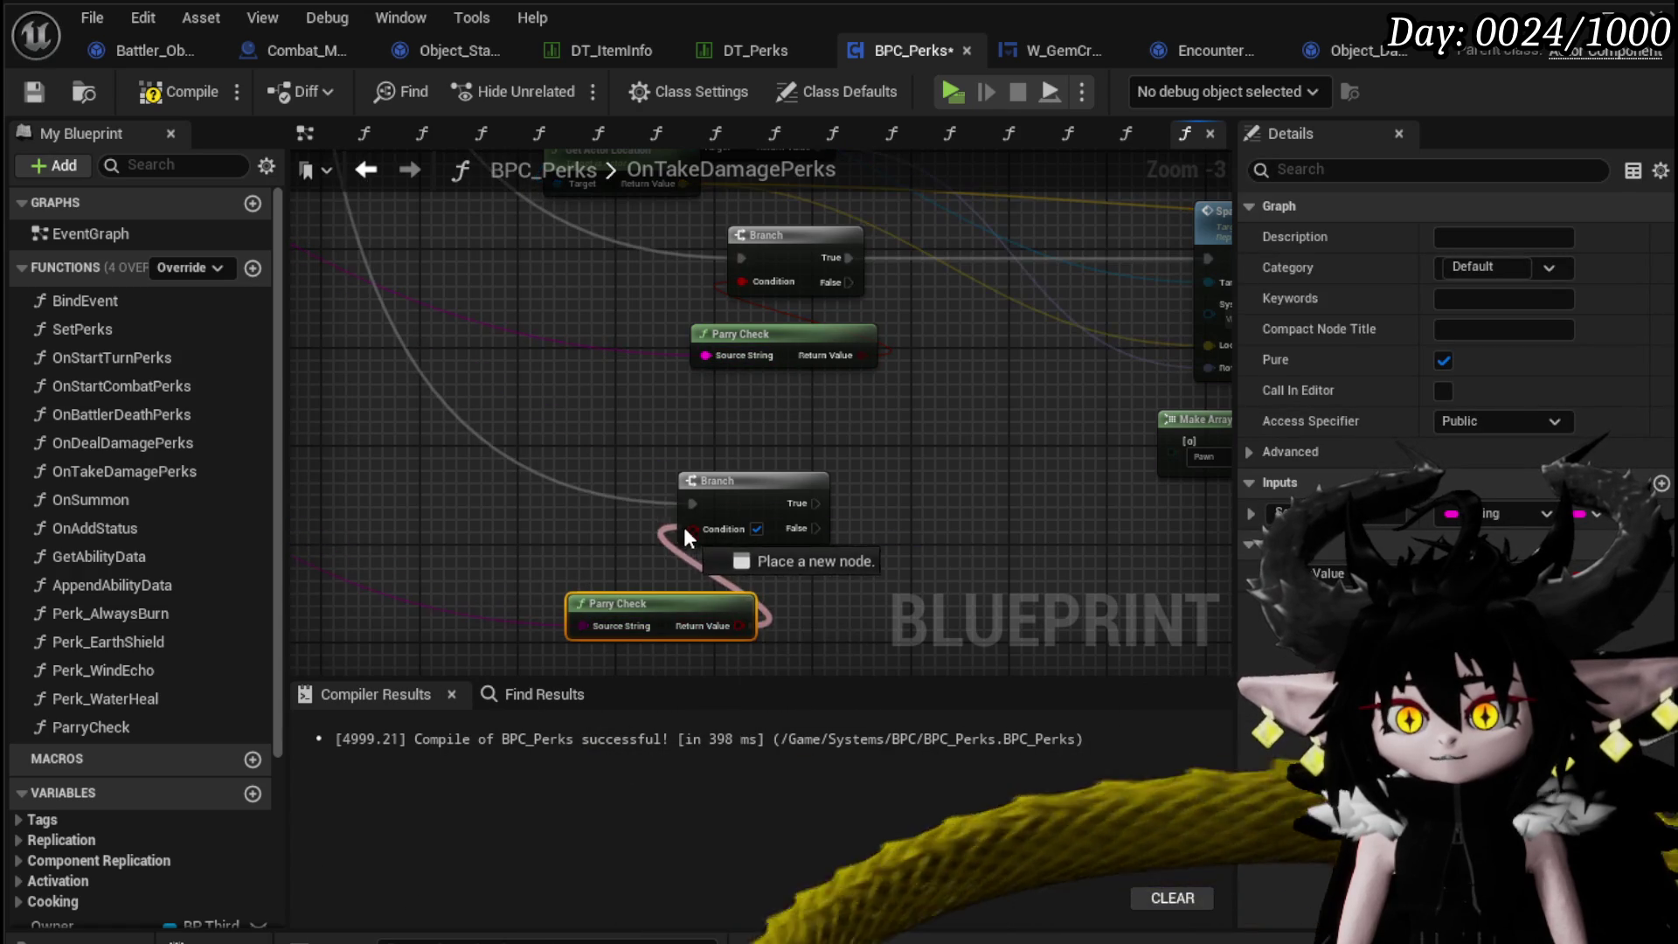
left_click_drag(681, 586, 507, 518)
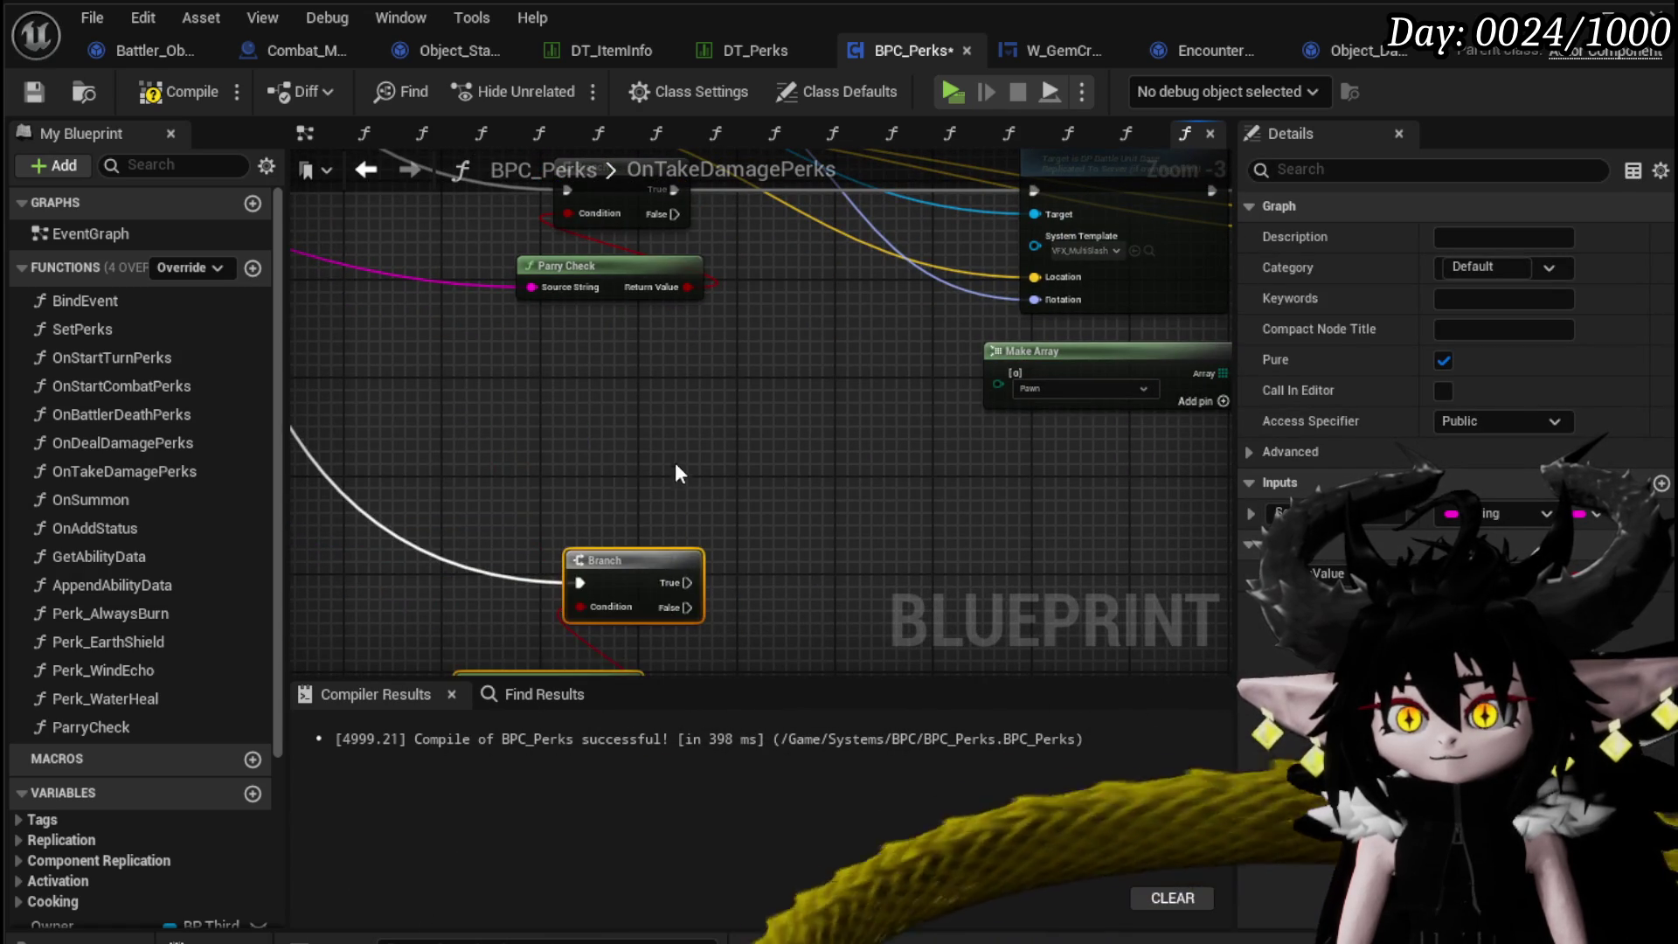
scroll(678, 451, "down", 4)
mouse_move(820, 368)
left_mouse_down()
mouse_move(940, 457)
mouse_move(1120, 496)
left_mouse_up()
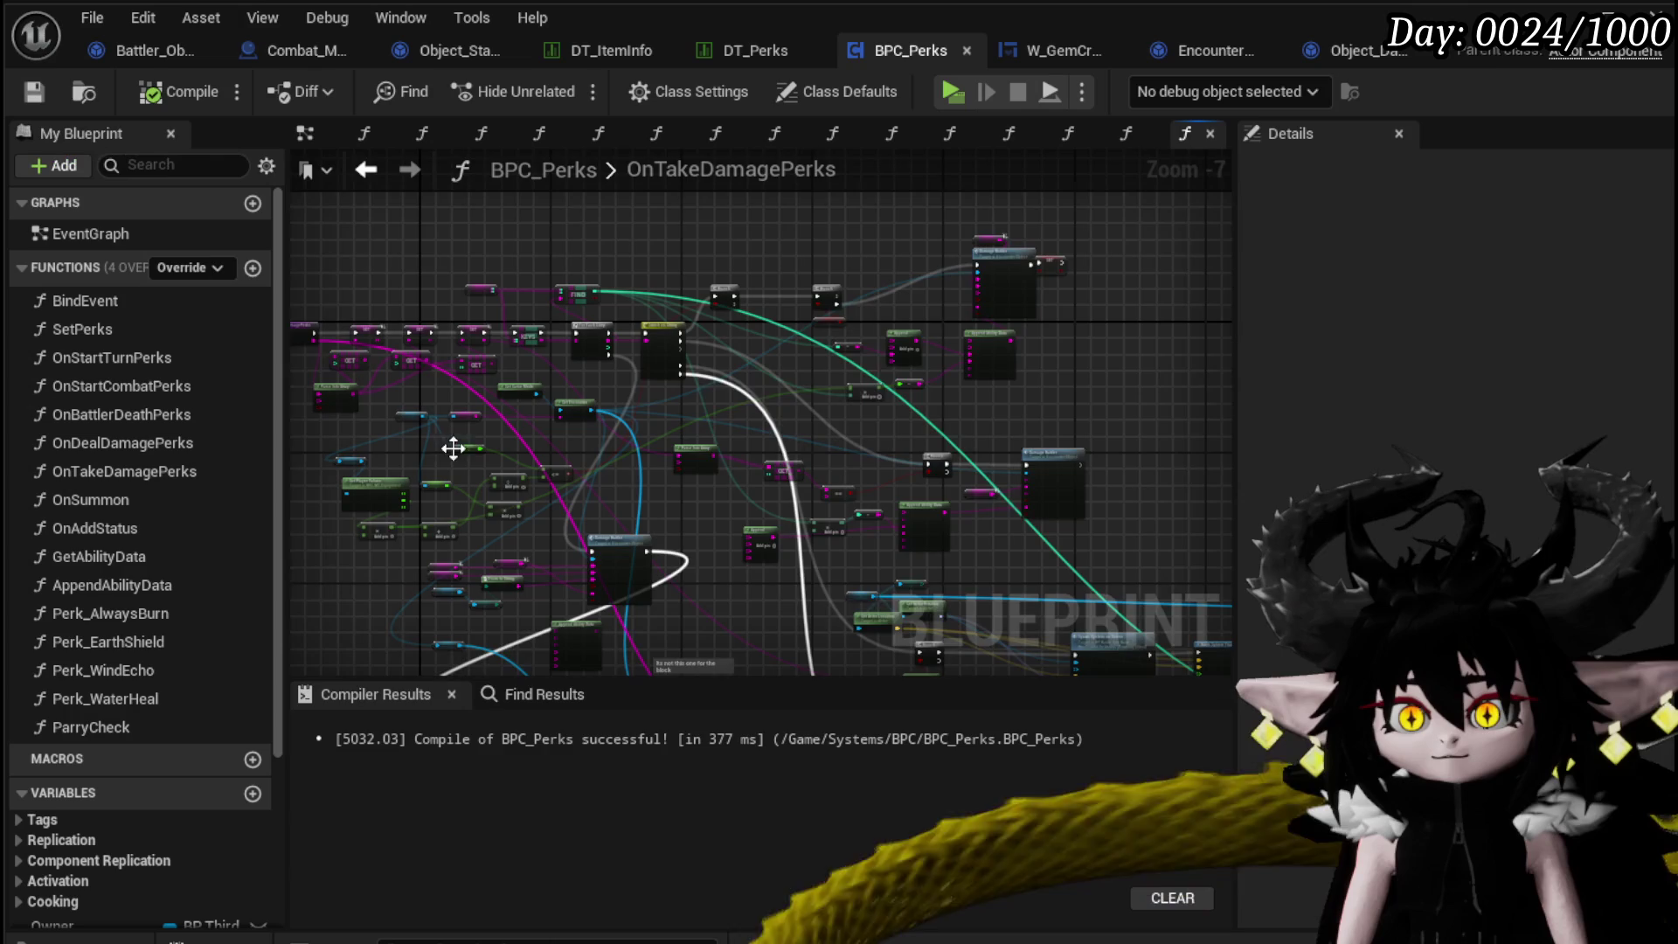
Place an Owner getter node next to the Energising_Parry Branch.
scroll(636, 503, "up", 5)
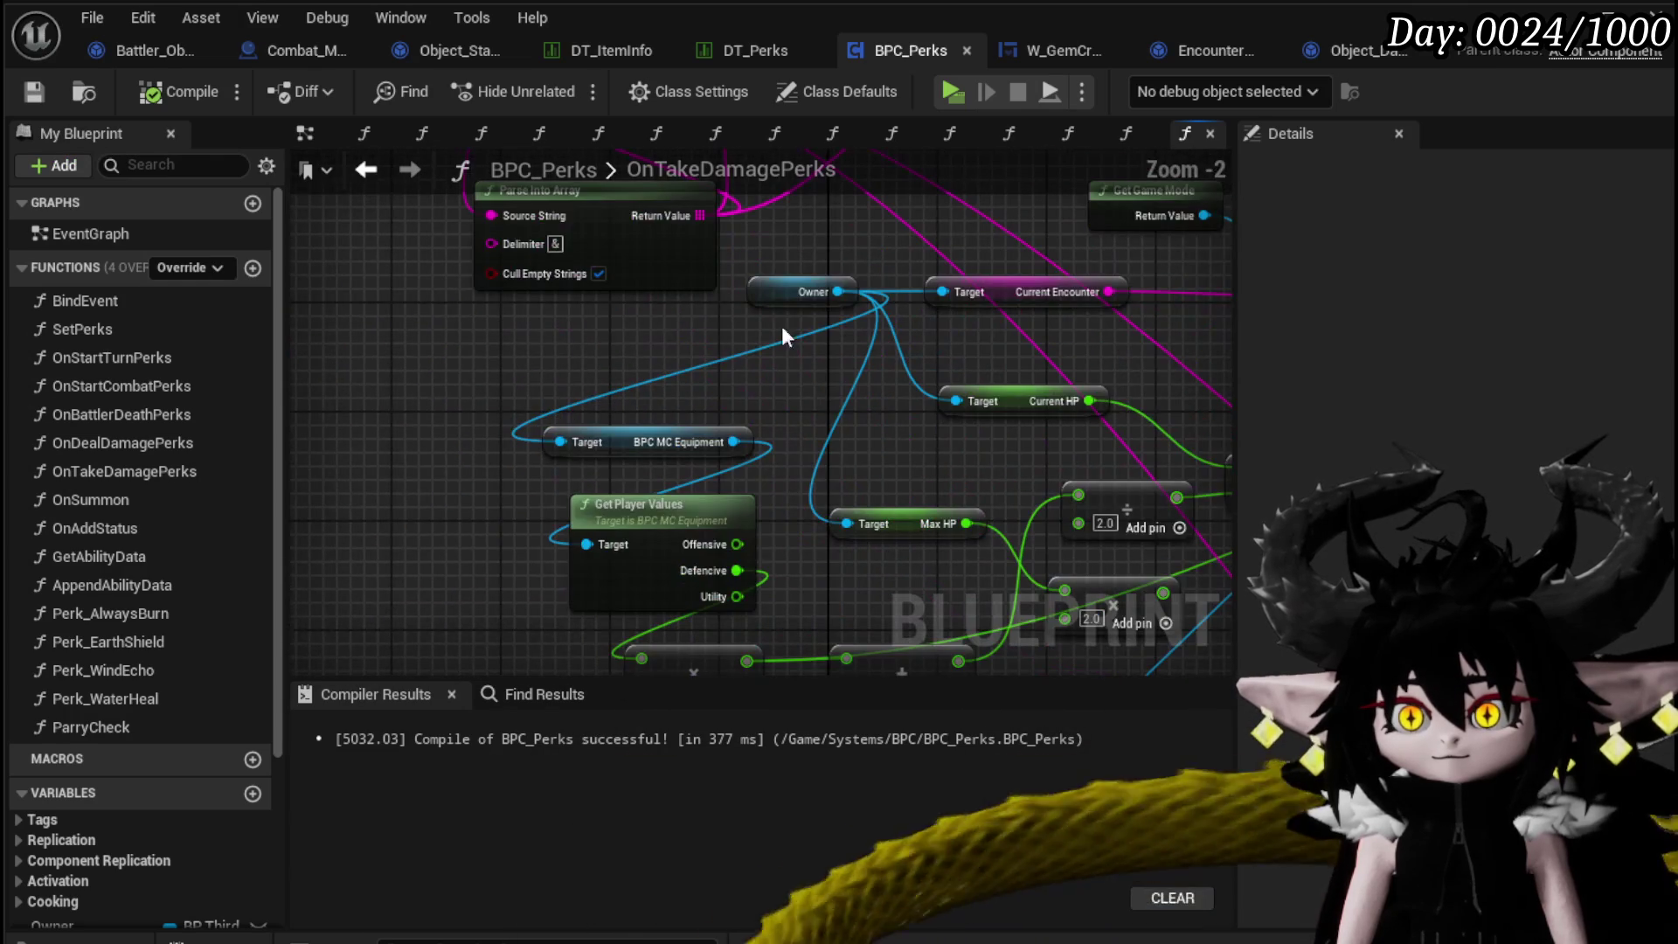
left_click(815, 287)
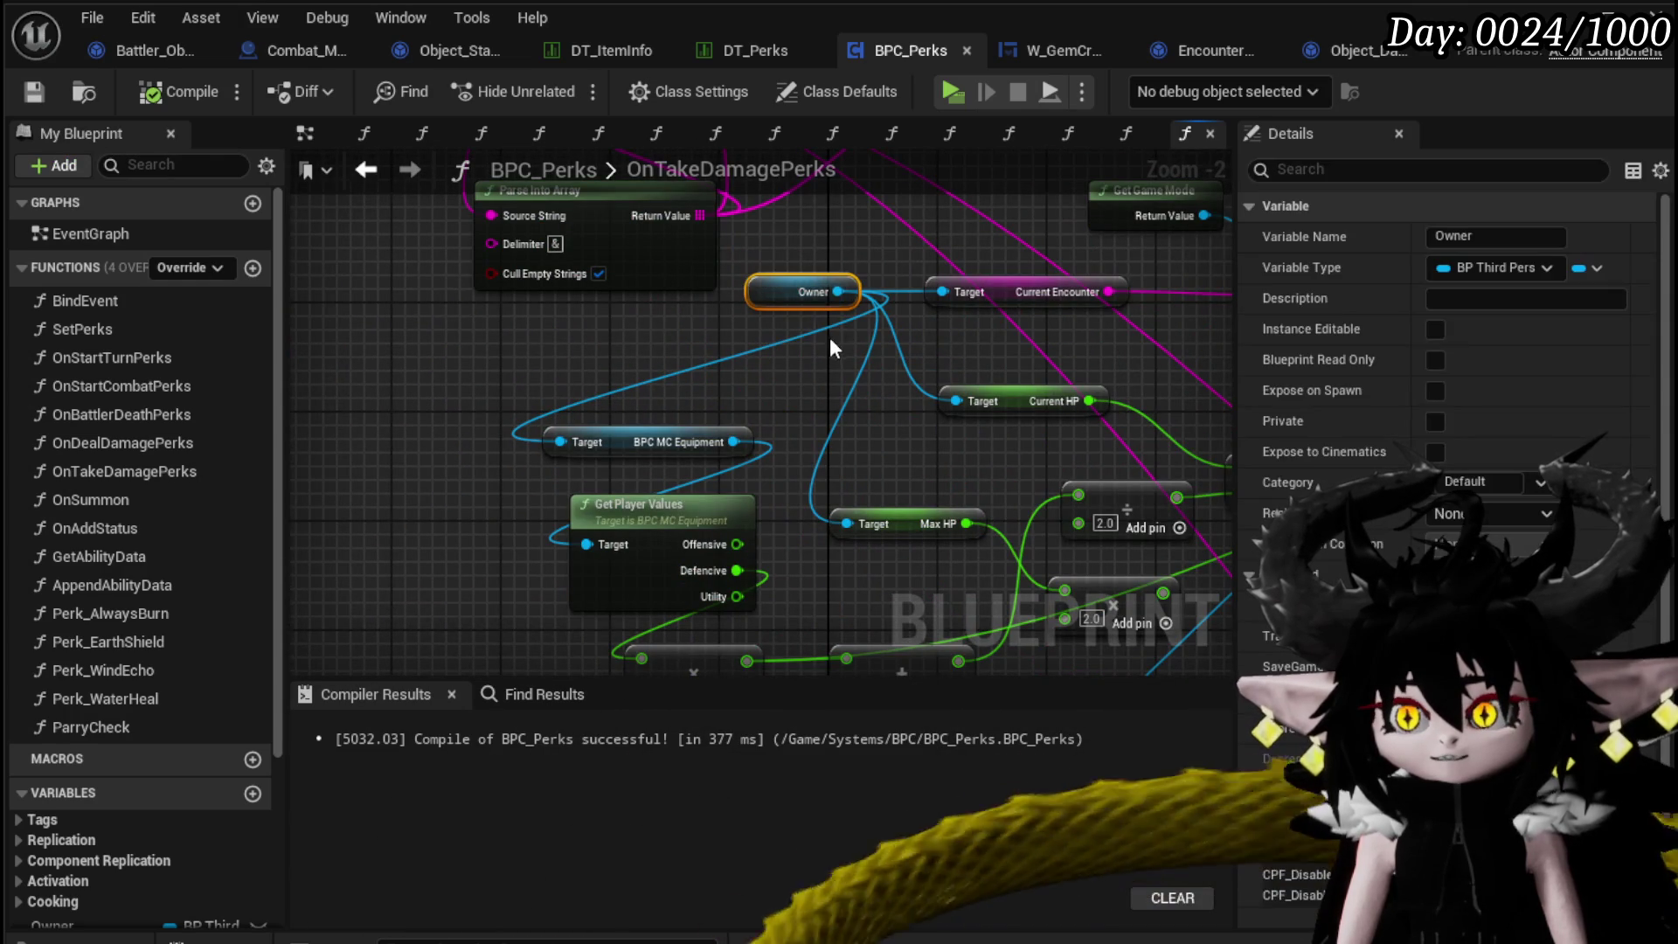
scroll(830, 352, "down", 2)
left_click_drag(340, 270, 691, 479)
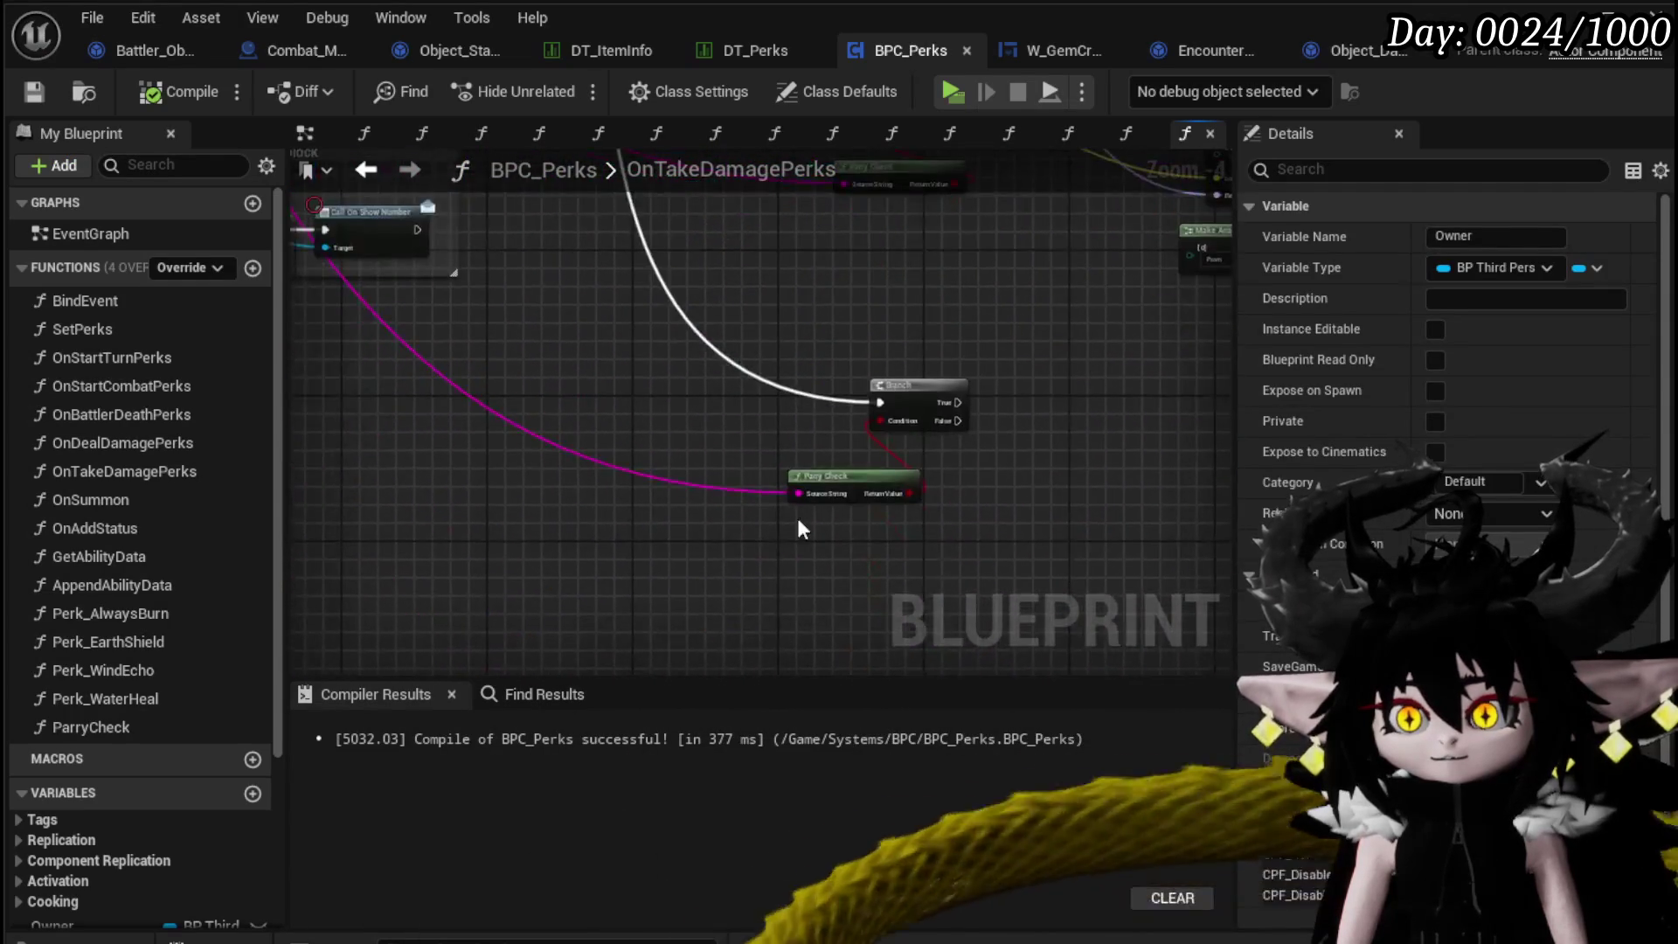
left_click_drag(498, 266, 754, 334)
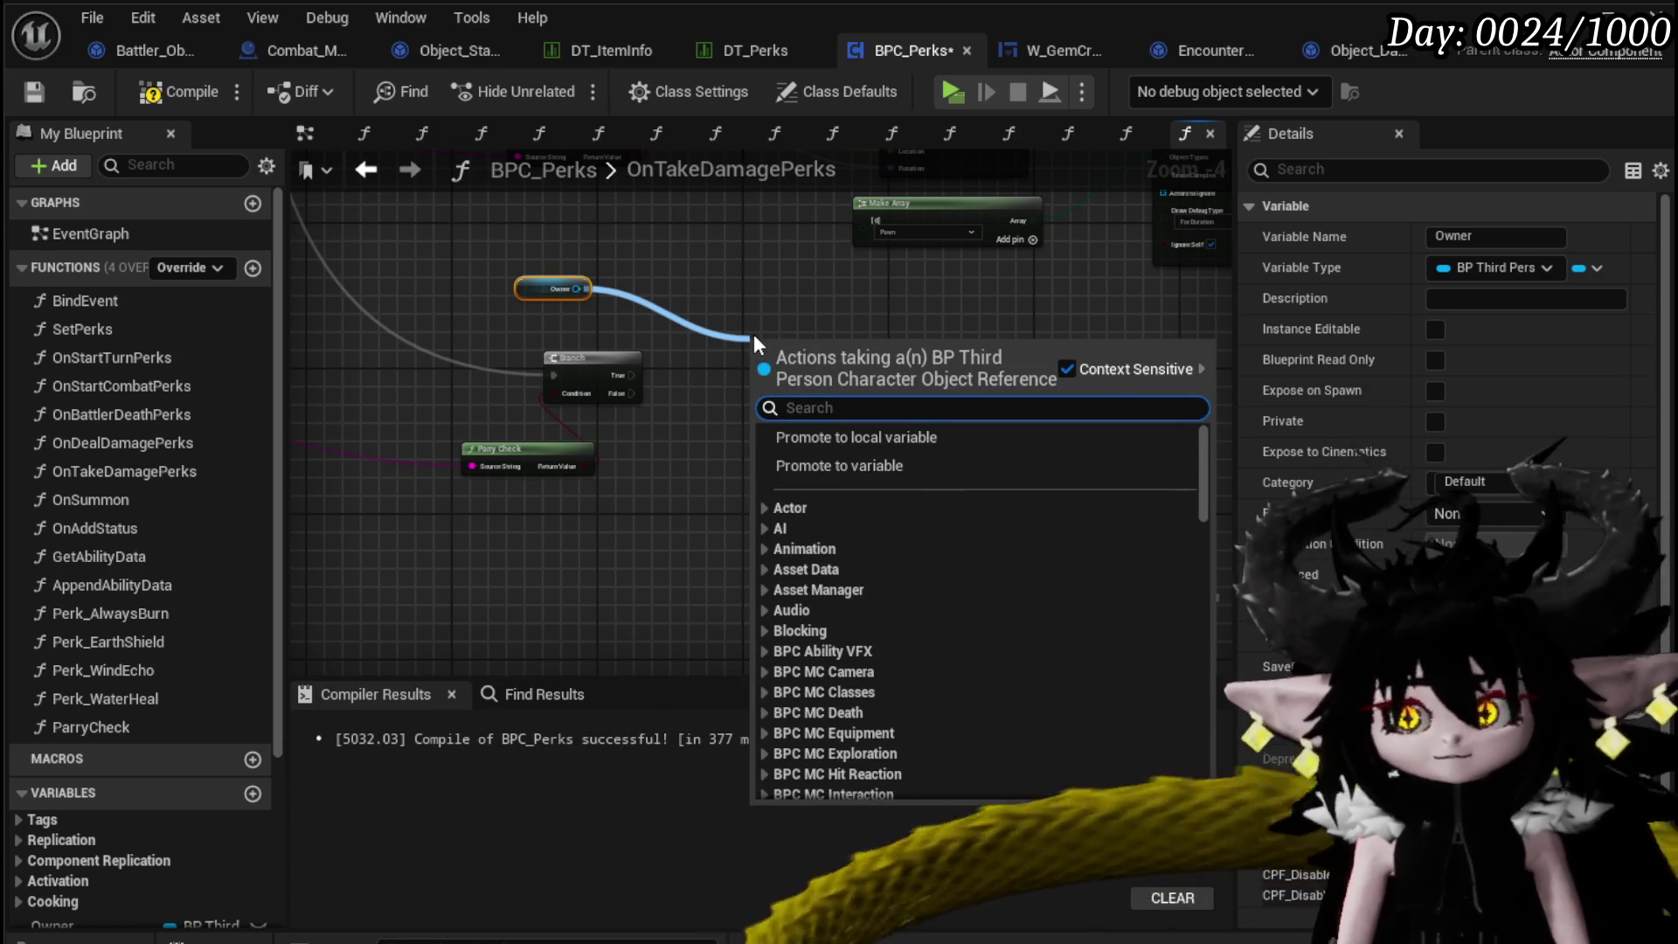
Search Owner's actions for 'gain', 'AP' and 'action poin', then dismiss without adding a node.
type("gain")
key("BackSpace")
key("BackSpace")
key("BackSpace")
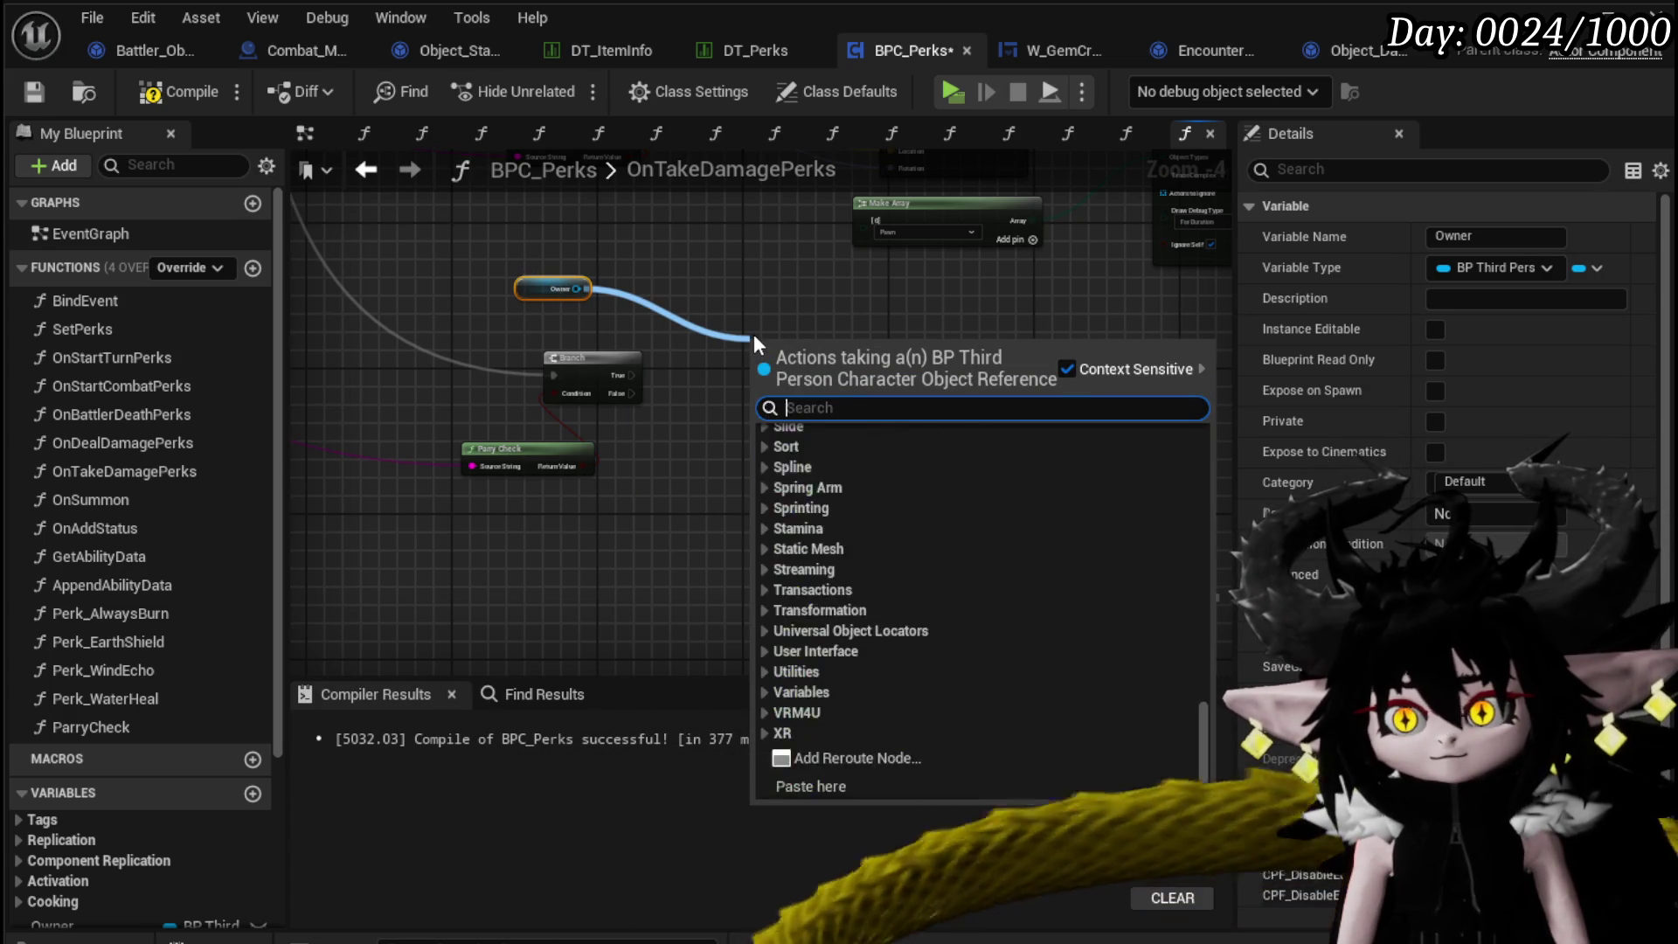
type("AP")
scroll(987, 587, "down", 10)
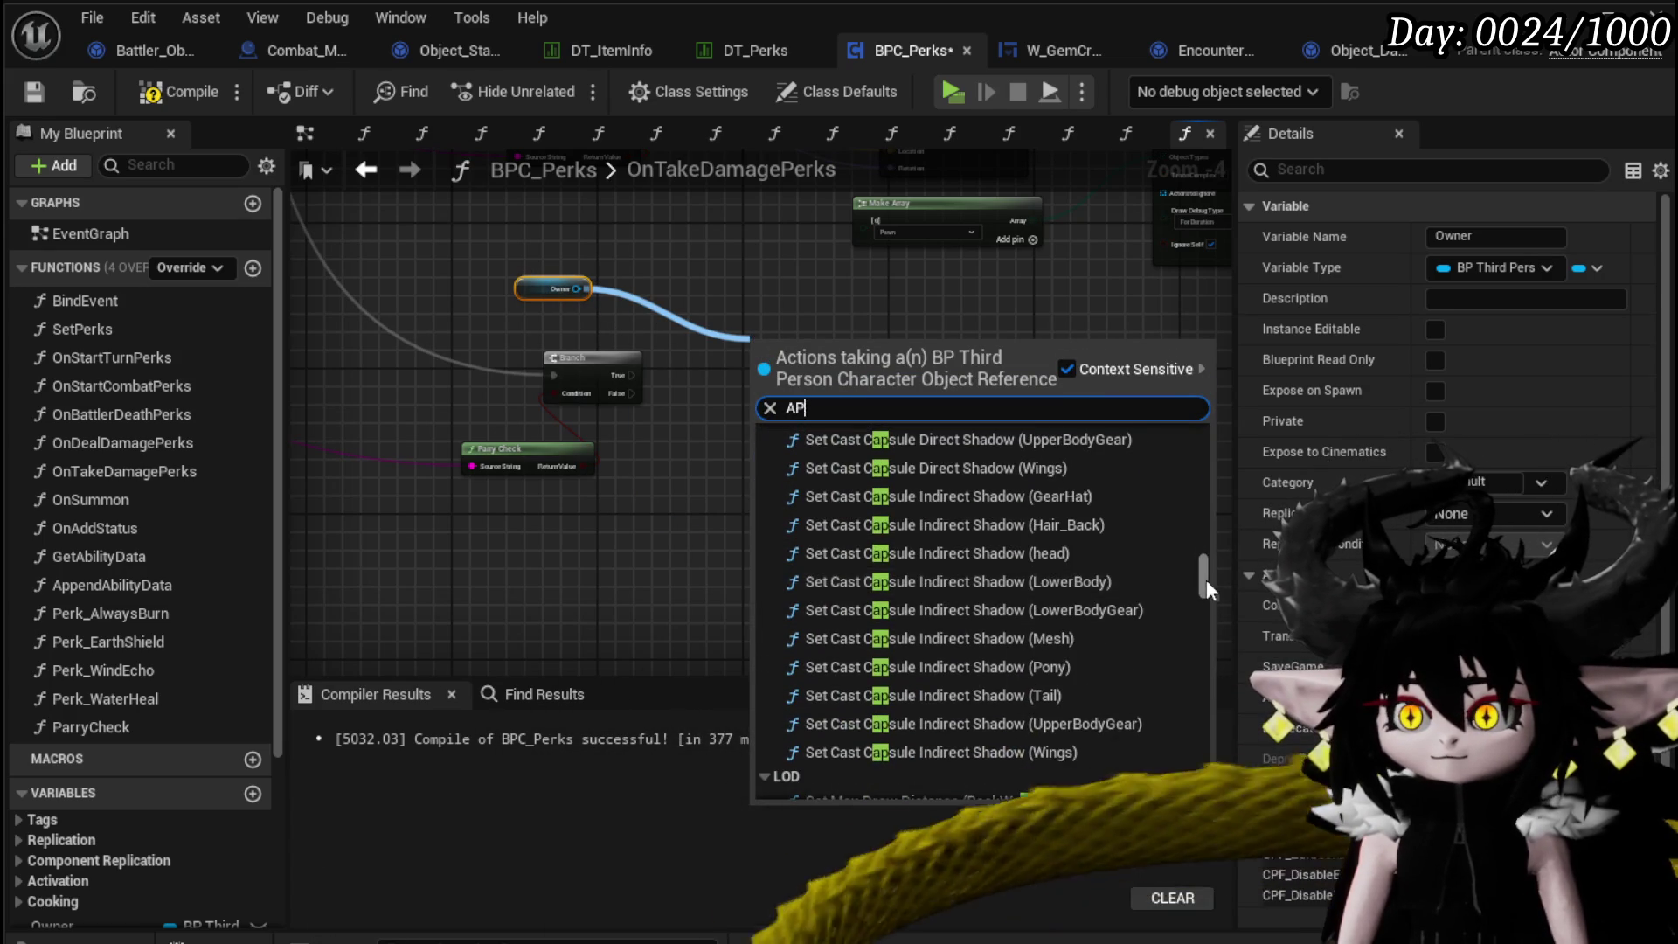
left_click_drag(1213, 634, 1209, 729)
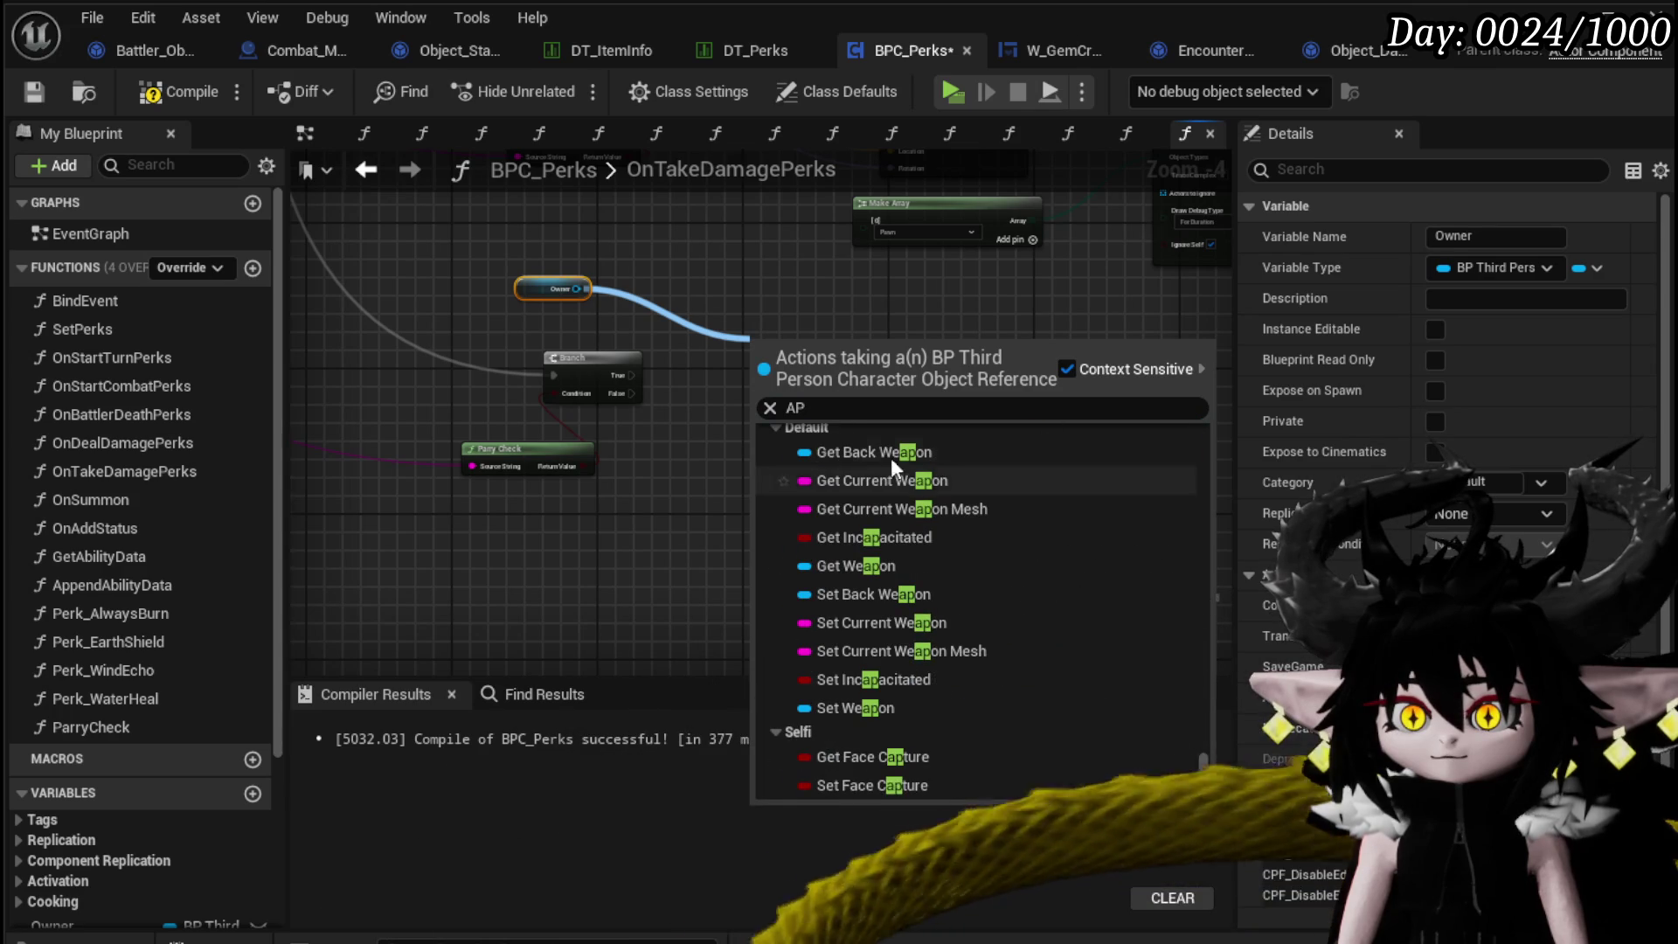
type("acti")
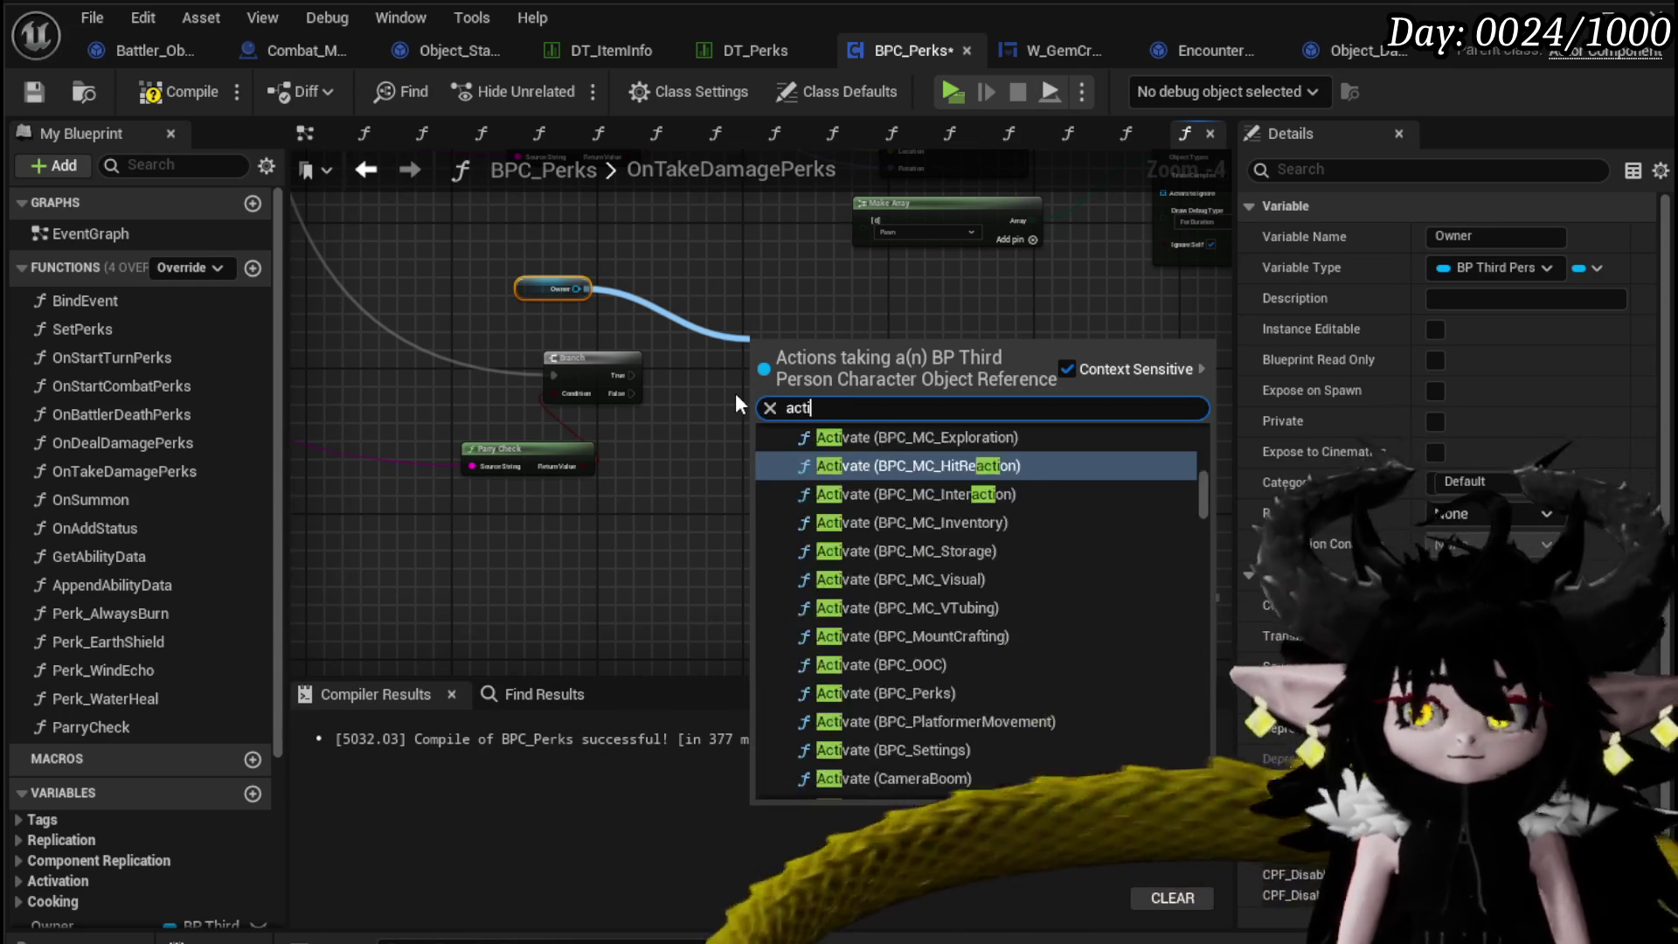
type("on poin")
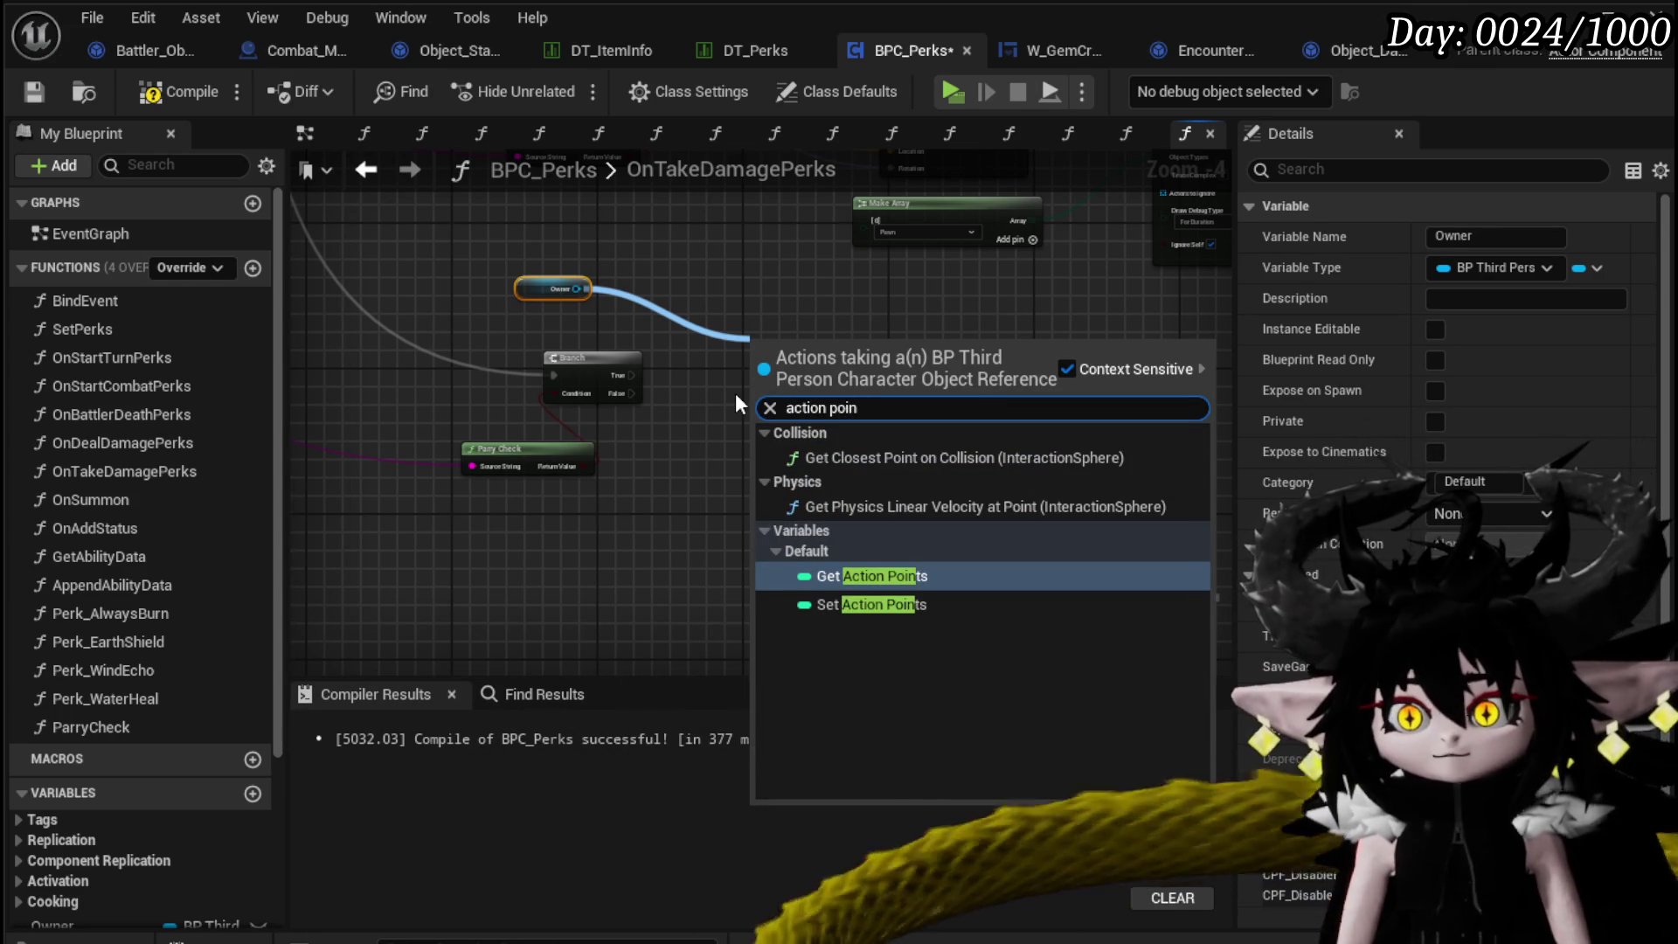
left_click(710, 288)
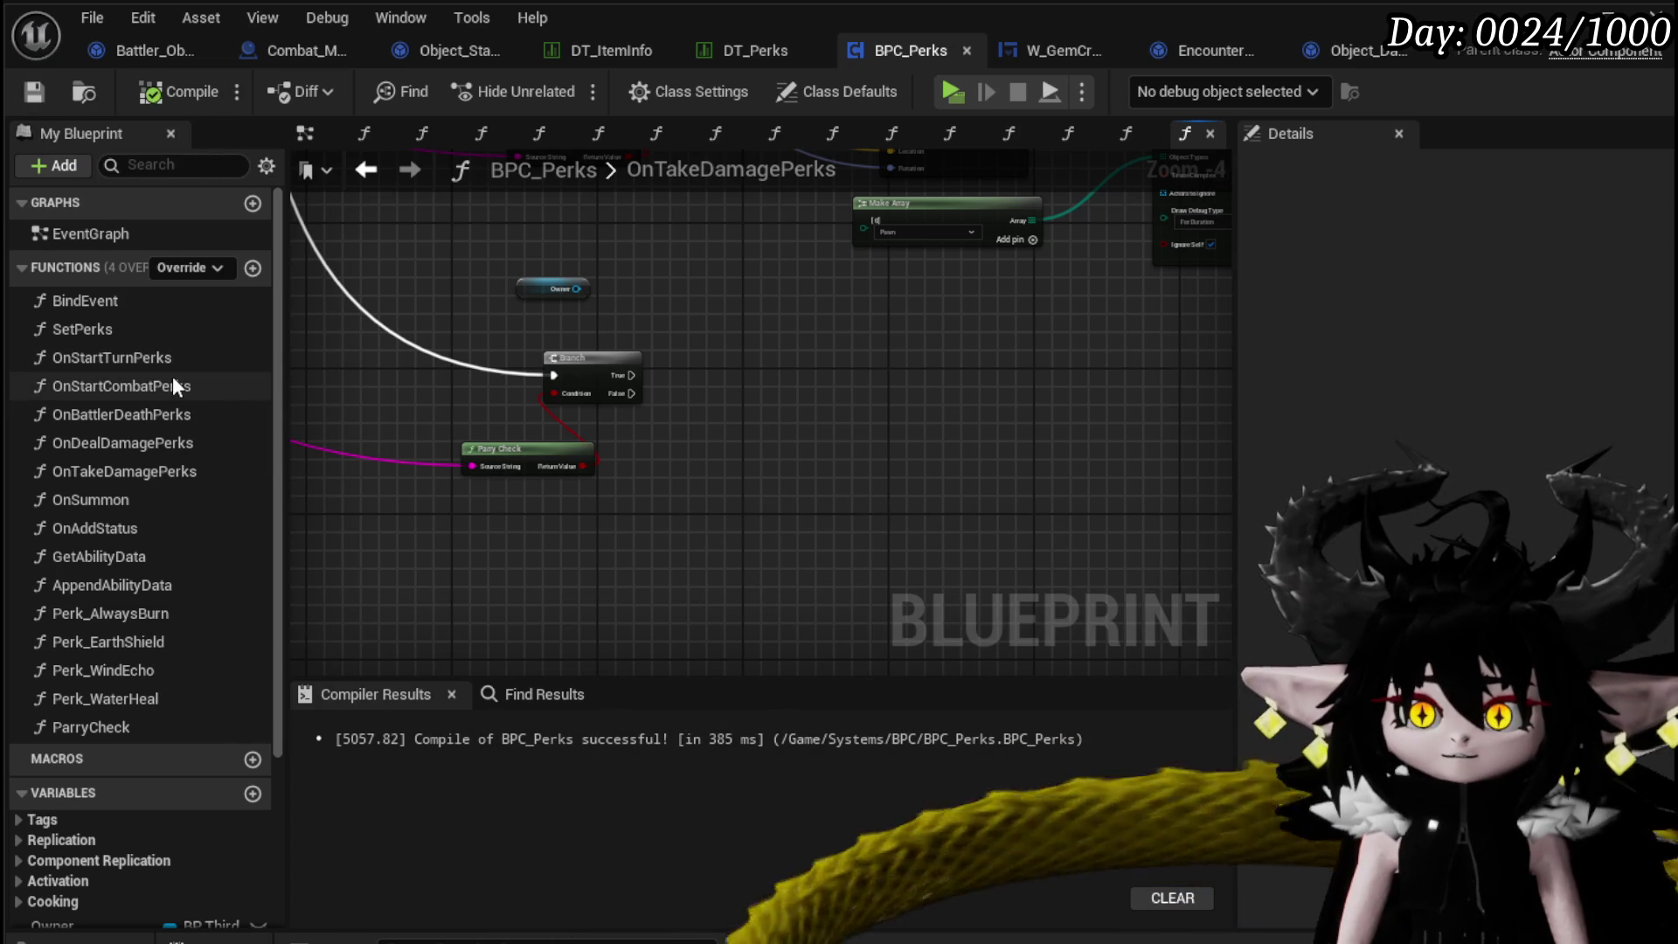
Inspect the OnStartCombatPerks graph for reference, then return to OnTakeDamagePerks.
double_click(172, 385)
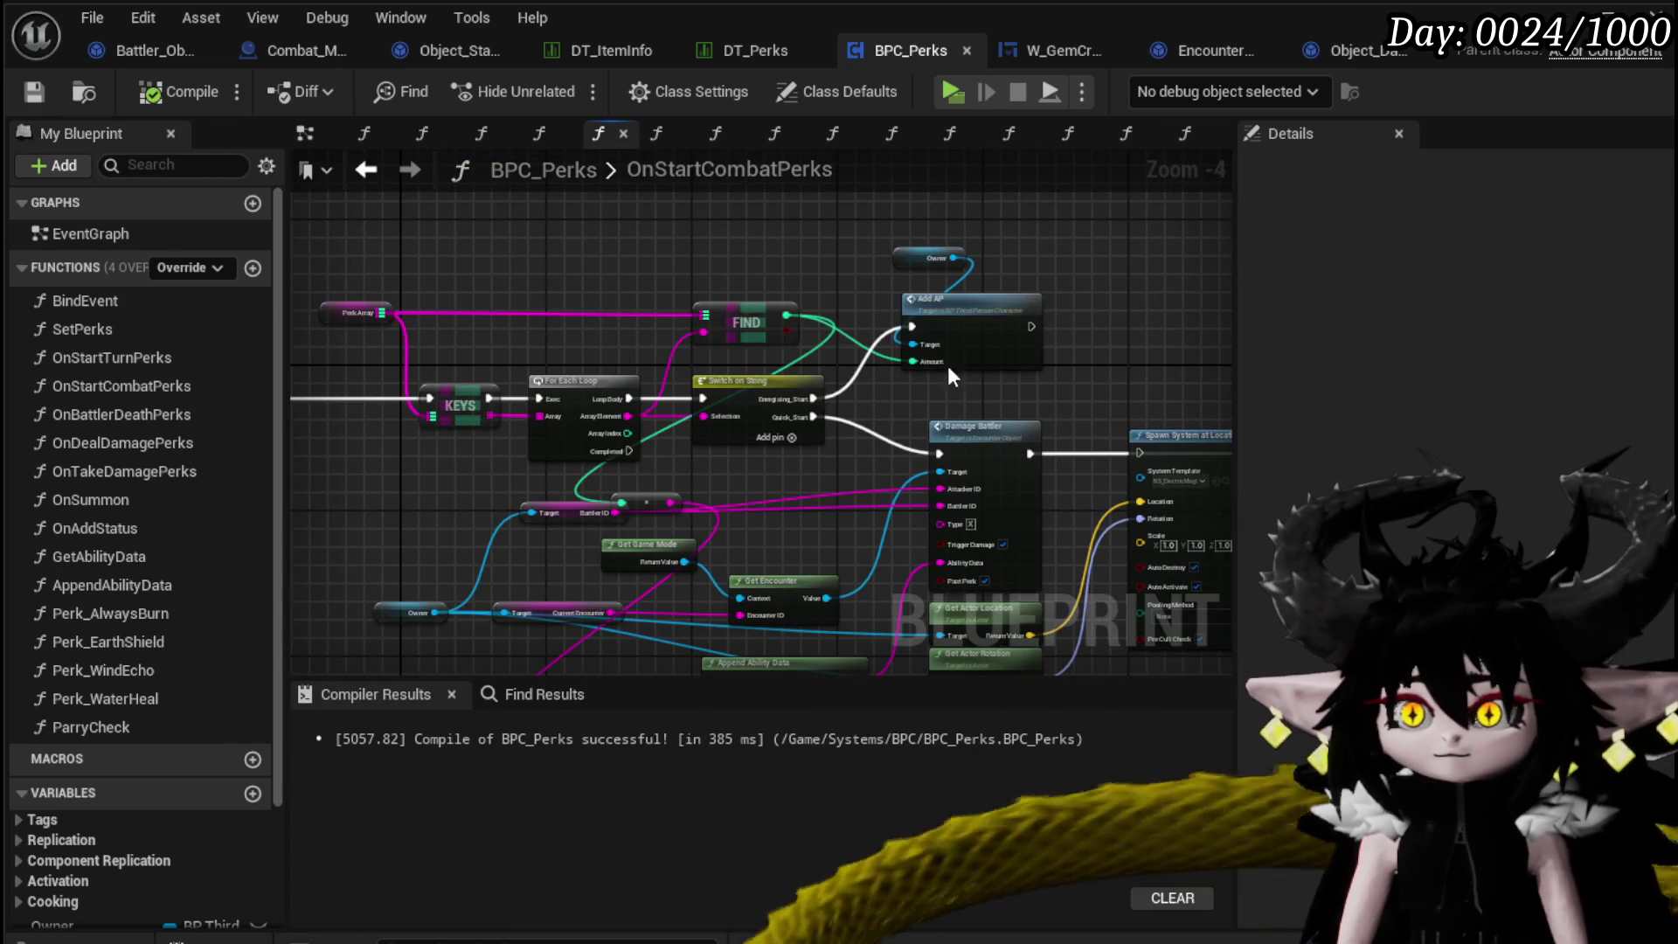
left_click_drag(948, 366, 771, 438)
left_click(383, 169)
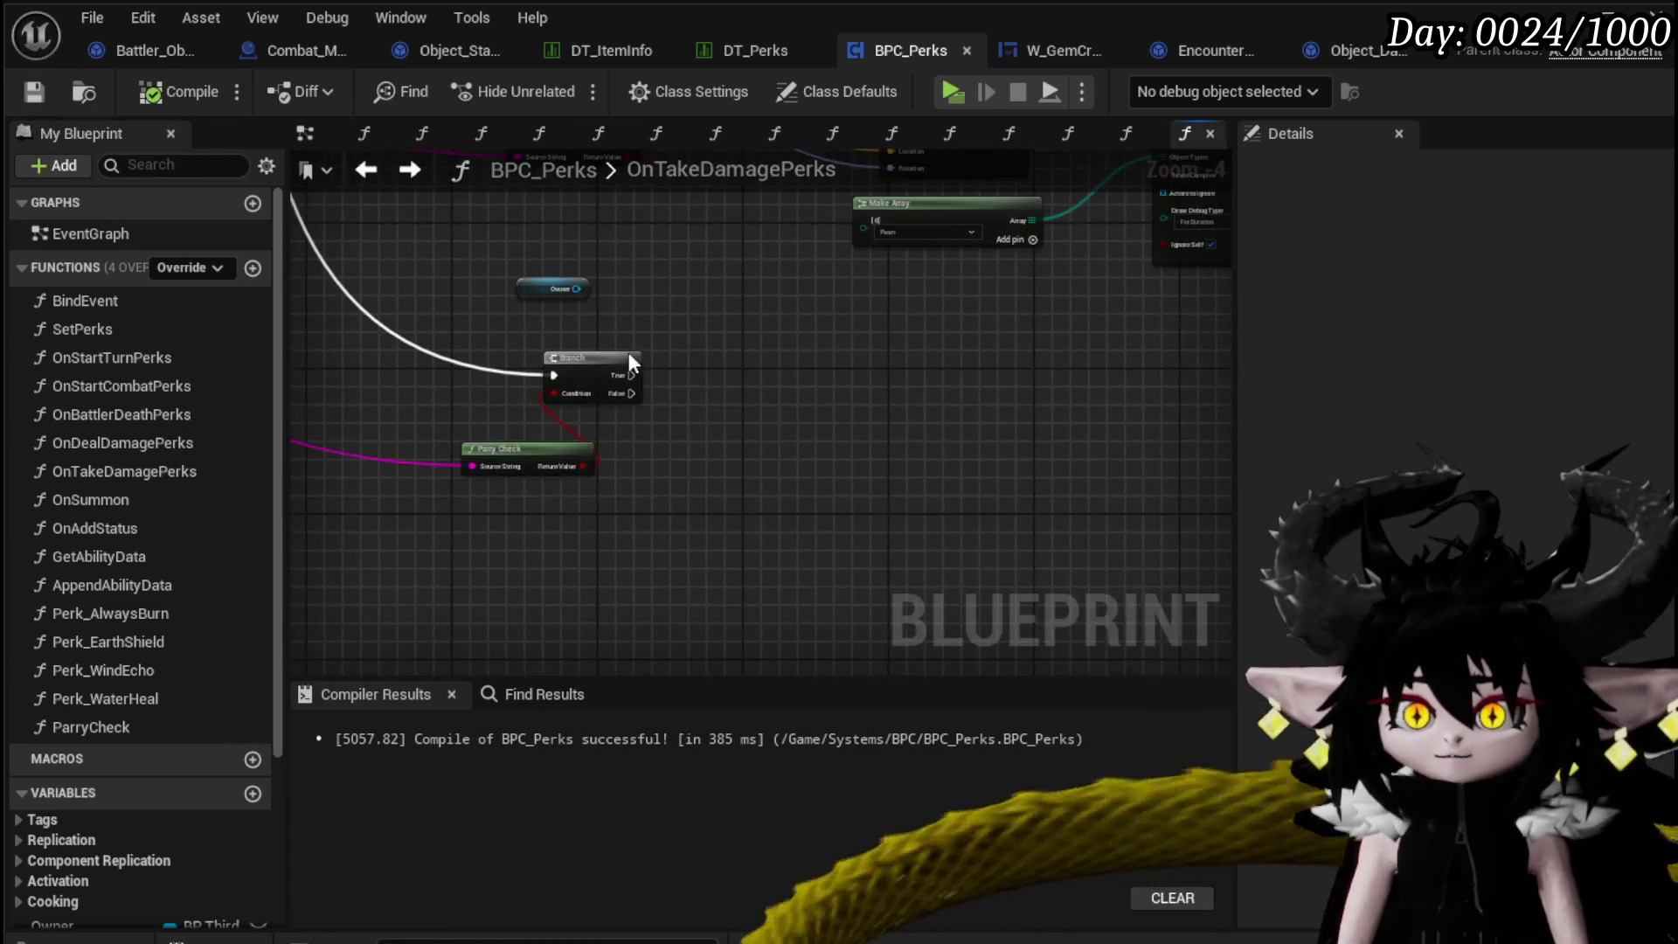
Add an Add AP node targeting Owner and run it from the Branch's True output.
left_click_drag(576, 288, 704, 324)
type("add ap")
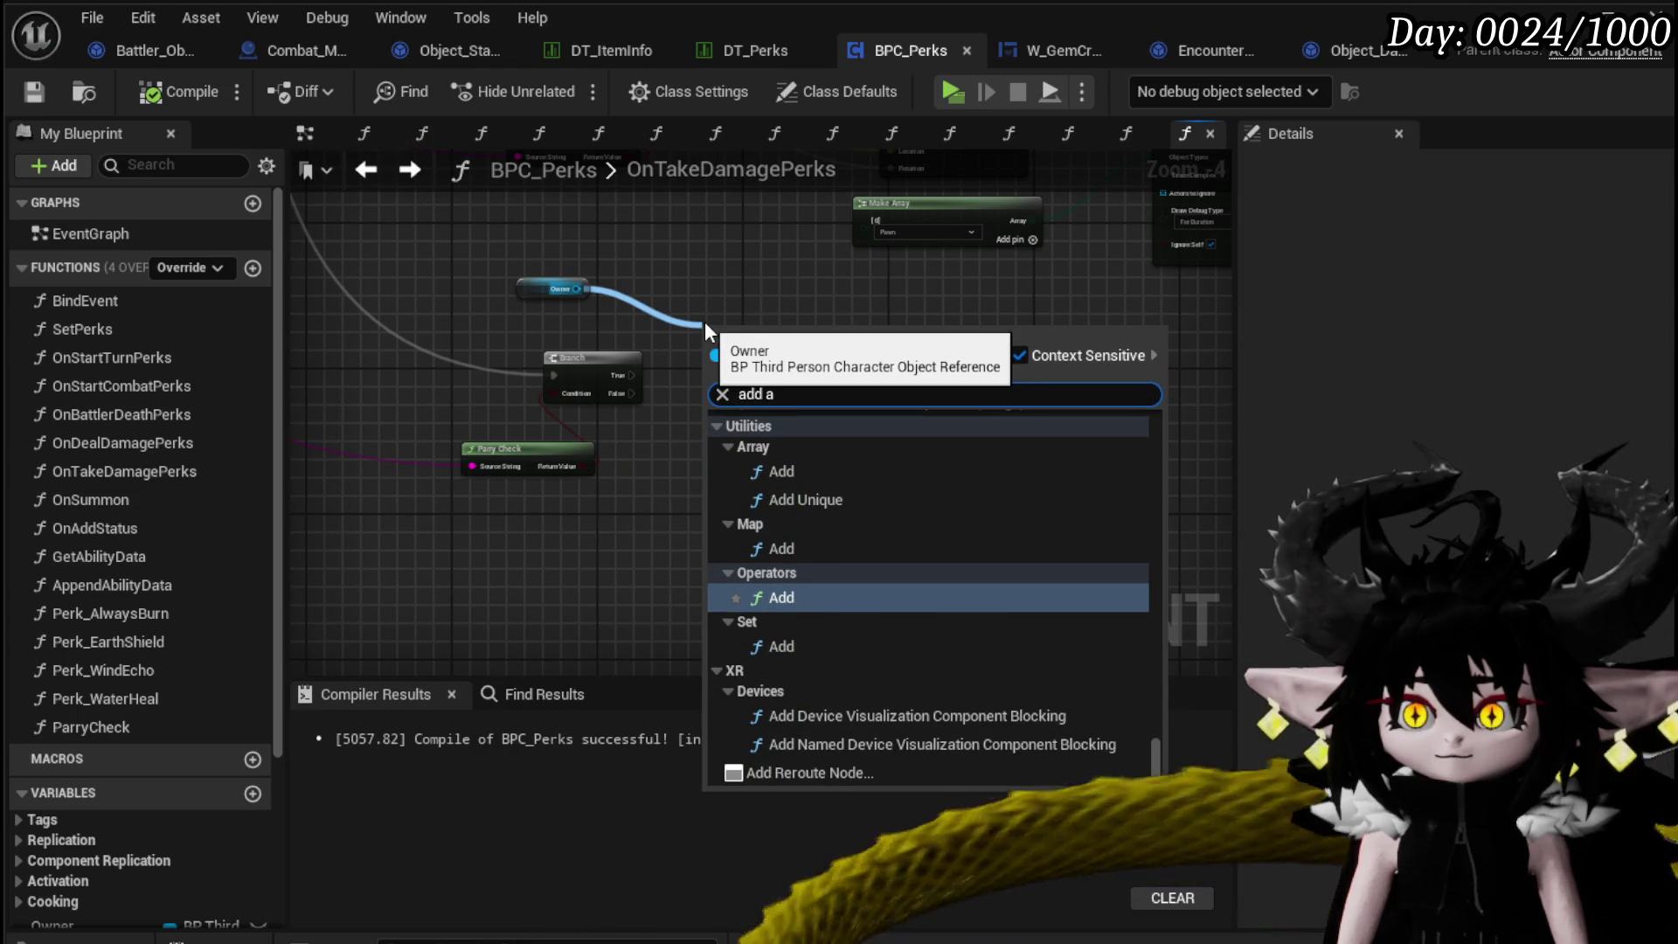
left_click(806, 442)
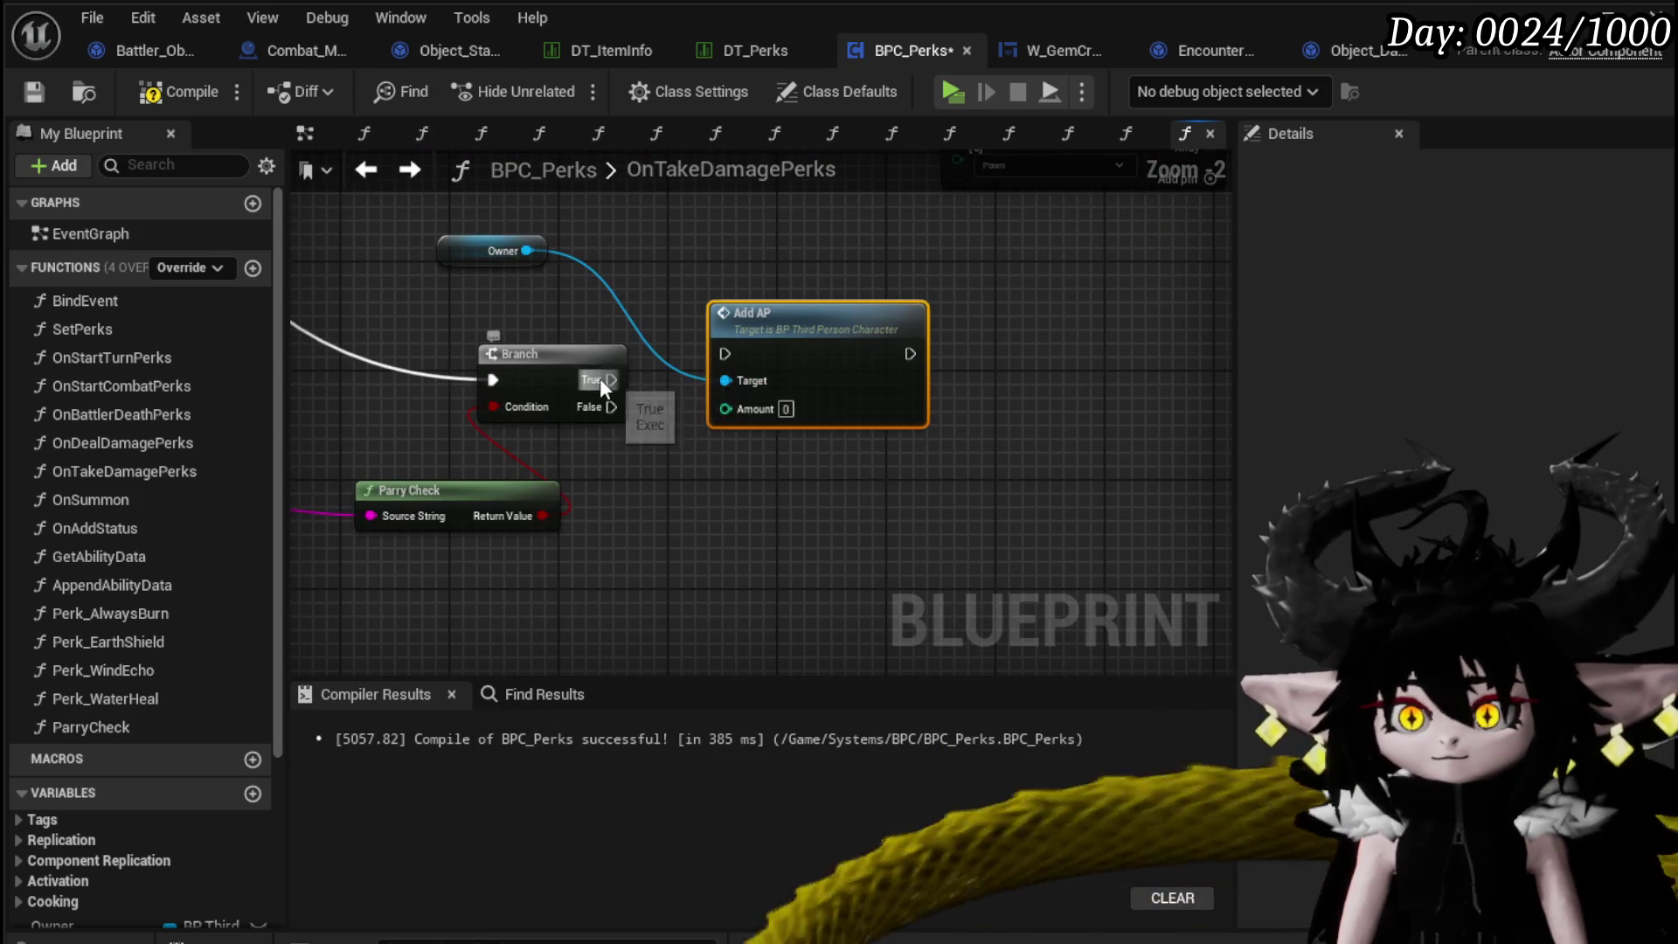
left_click_drag(718, 358, 719, 358)
left_click_drag(723, 351, 943, 351)
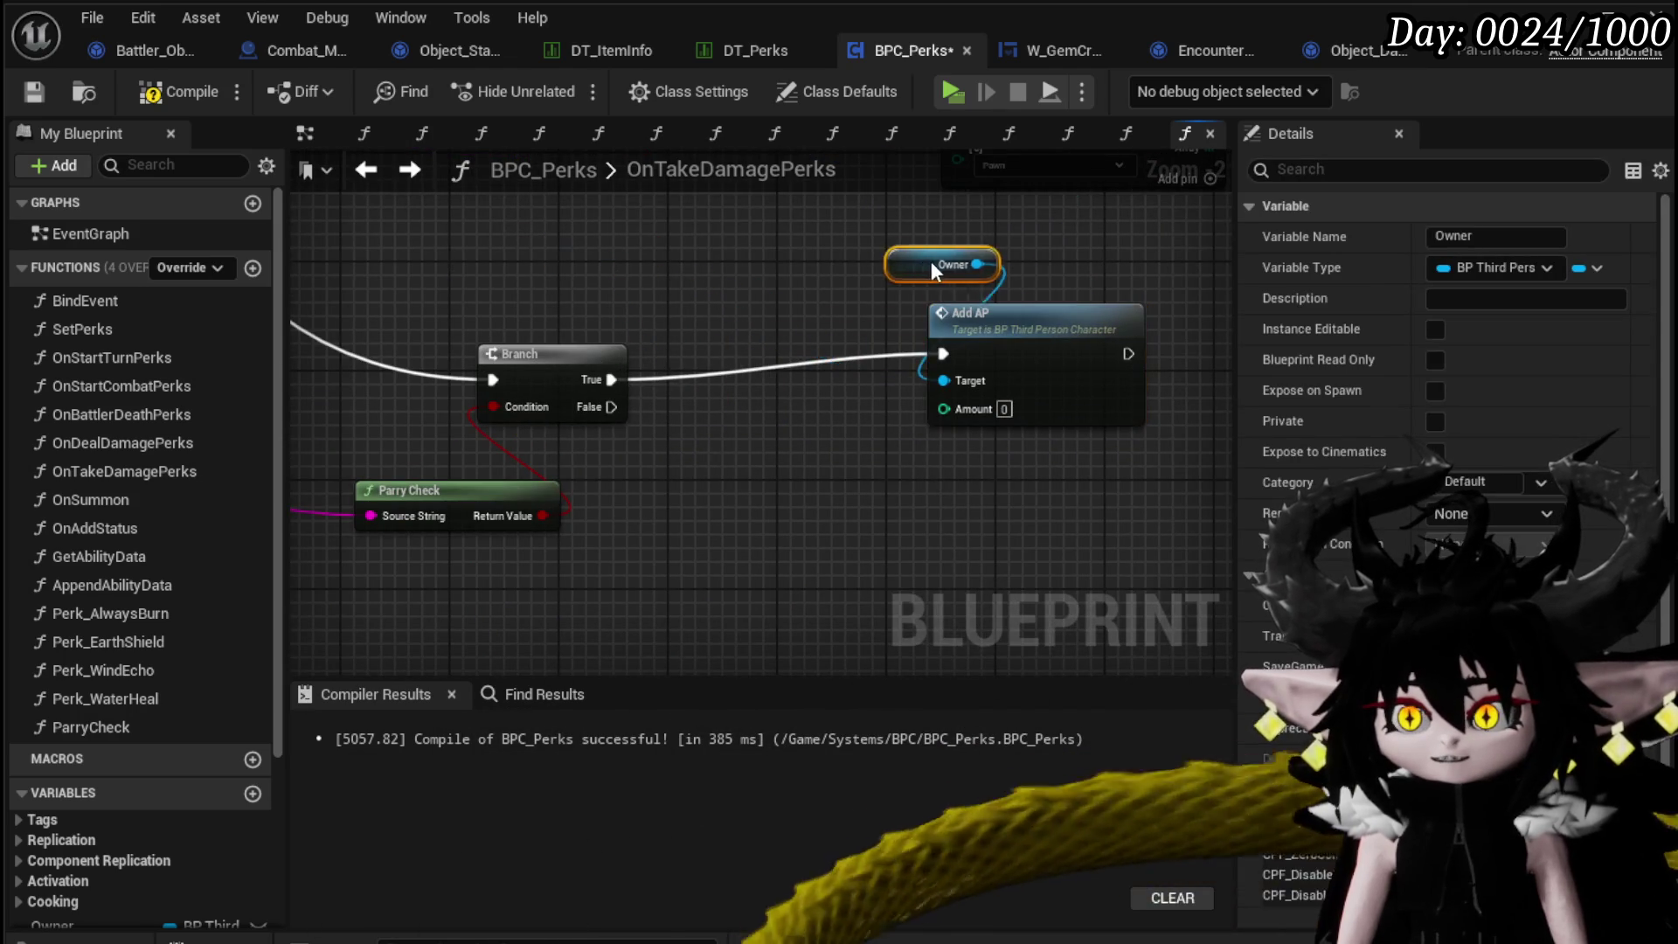
scroll(931, 264, "down", 6)
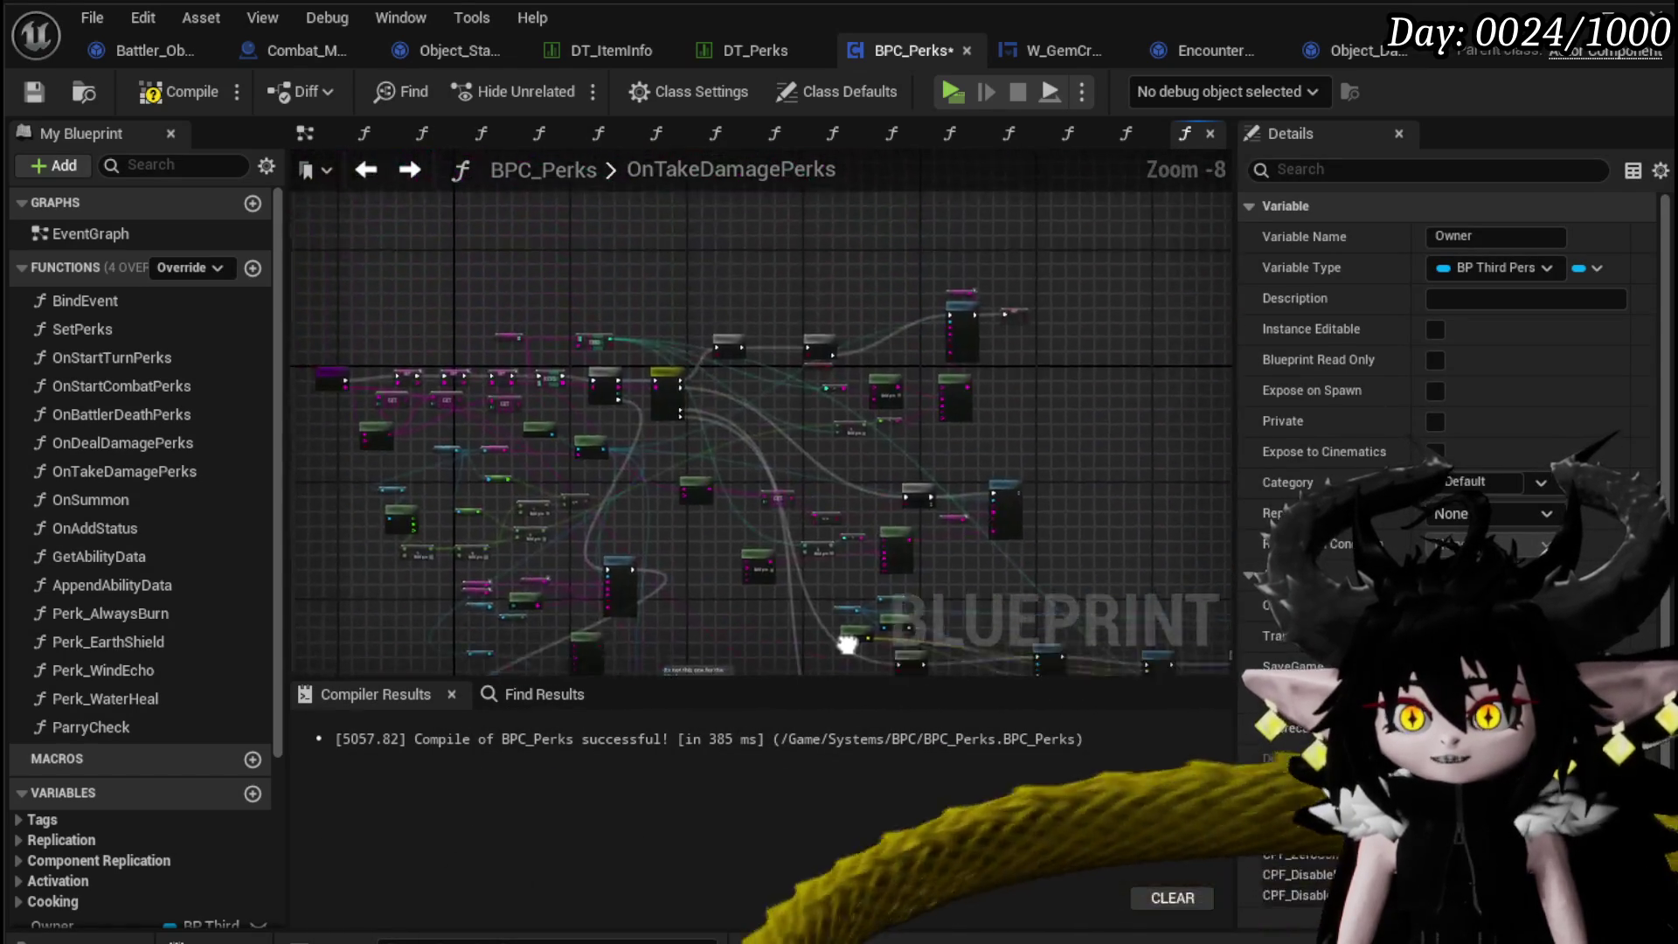
scroll(598, 311, "up", 4)
Start a play test and walk the character to the bench to open its menu.
mouse_move(1134, 522)
left_mouse_down()
mouse_move(1035, 669)
mouse_move(276, 586)
mouse_move(284, 634)
mouse_move(780, 579)
left_mouse_up()
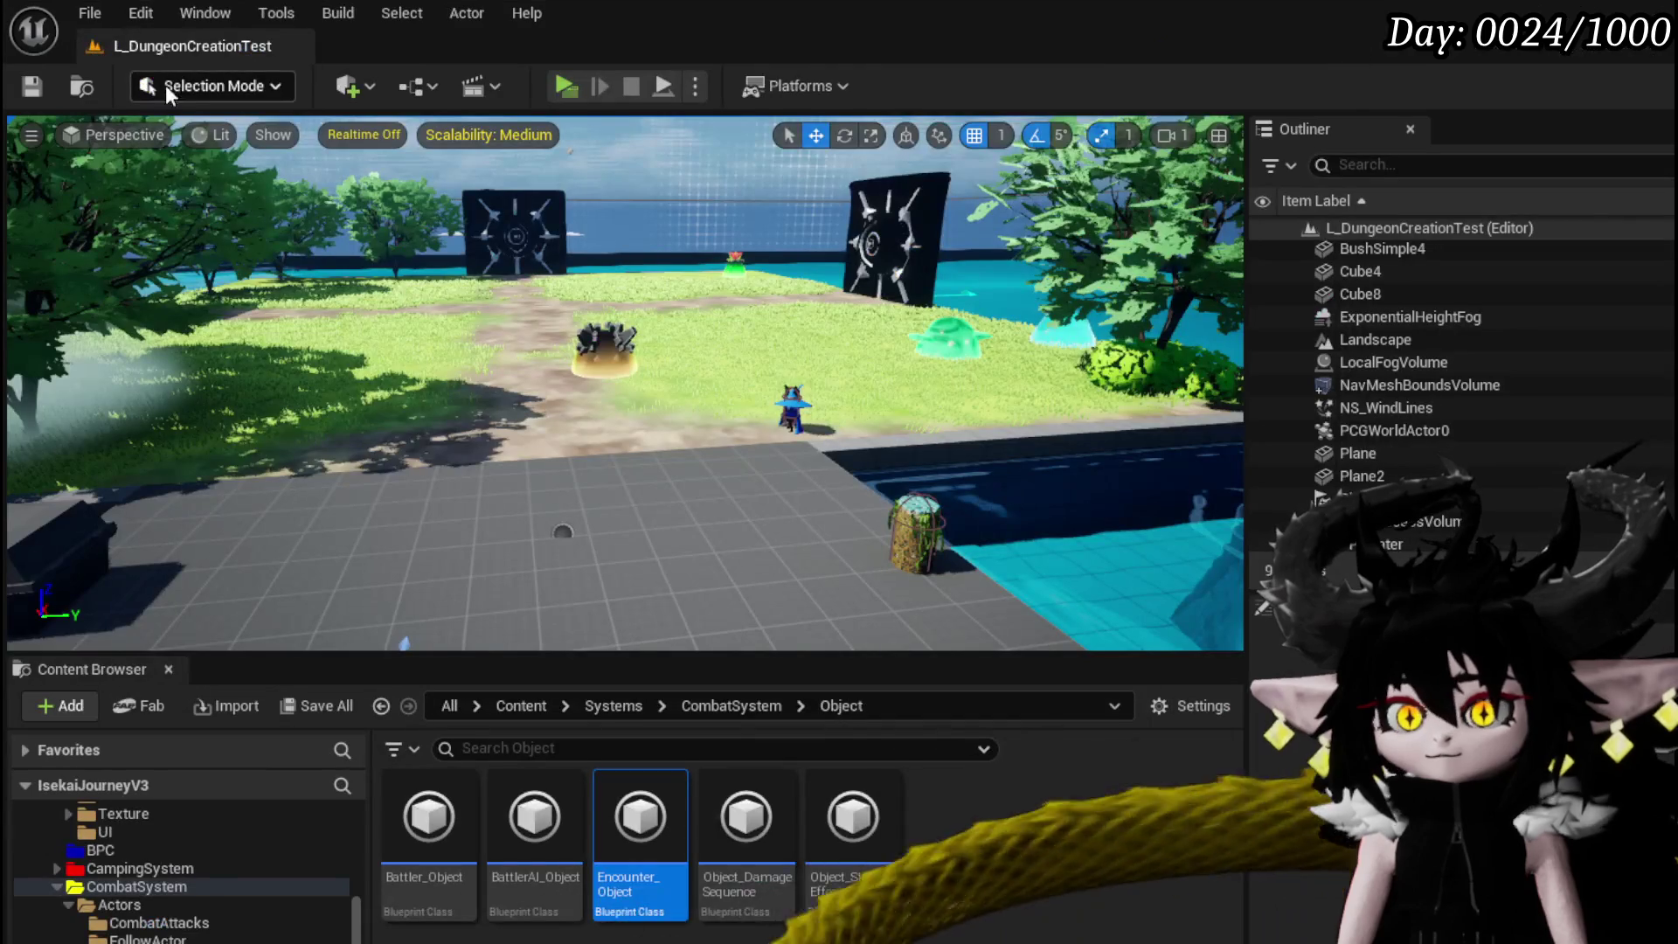
left_click(33, 86)
left_click(557, 93)
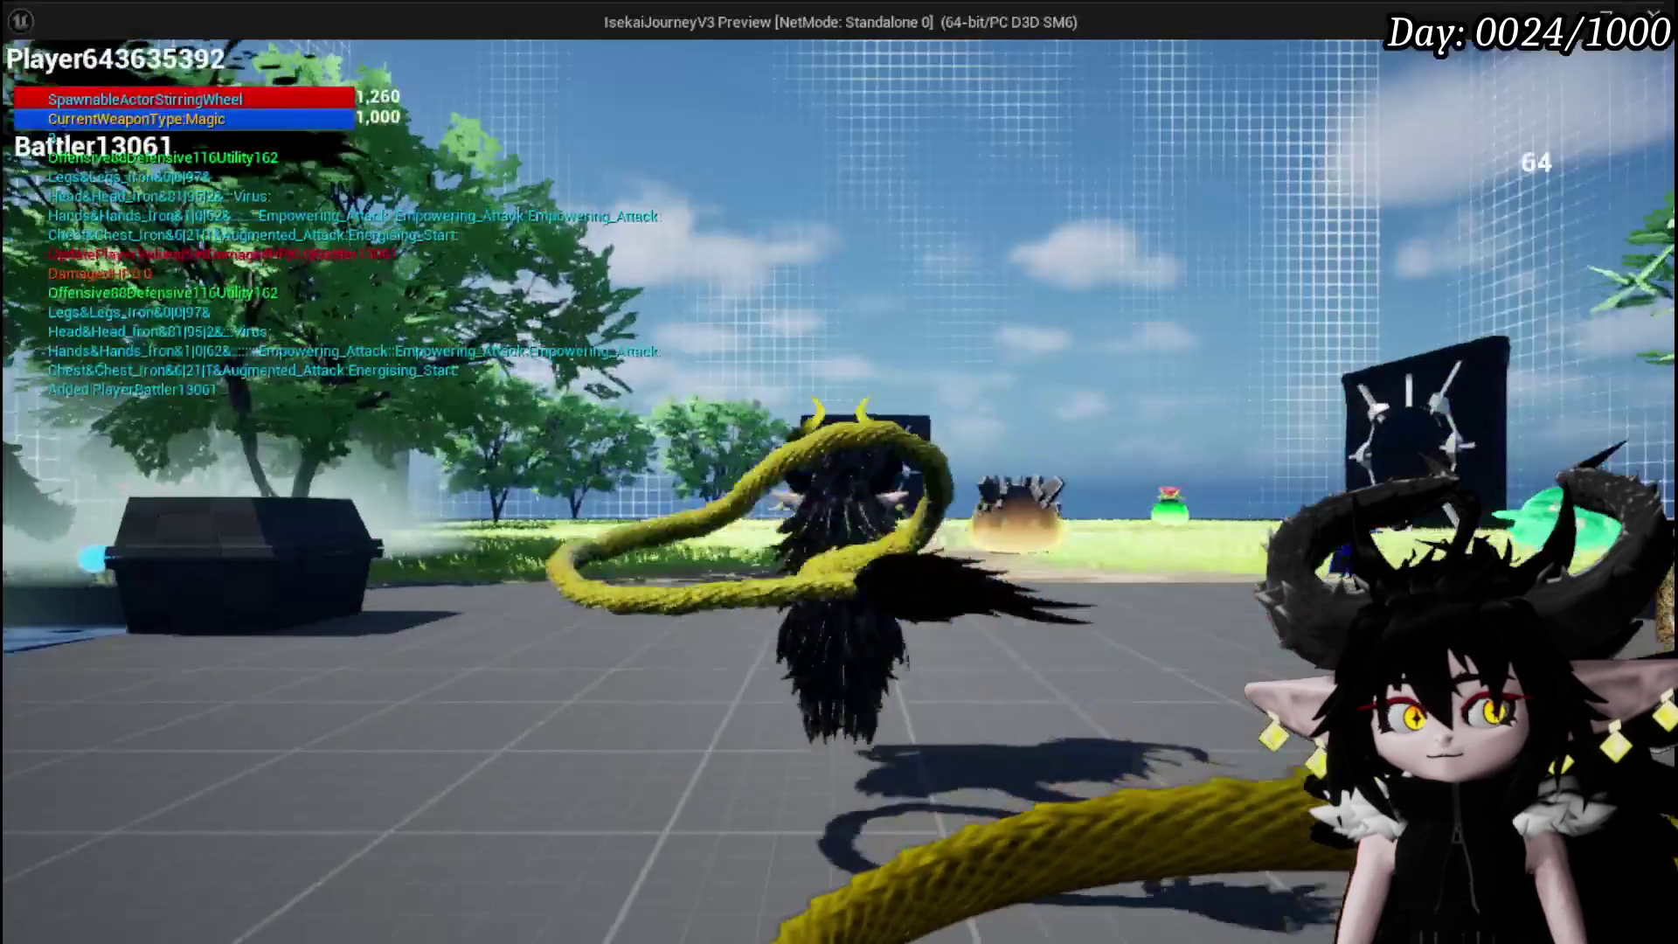
key("w")
key("e")
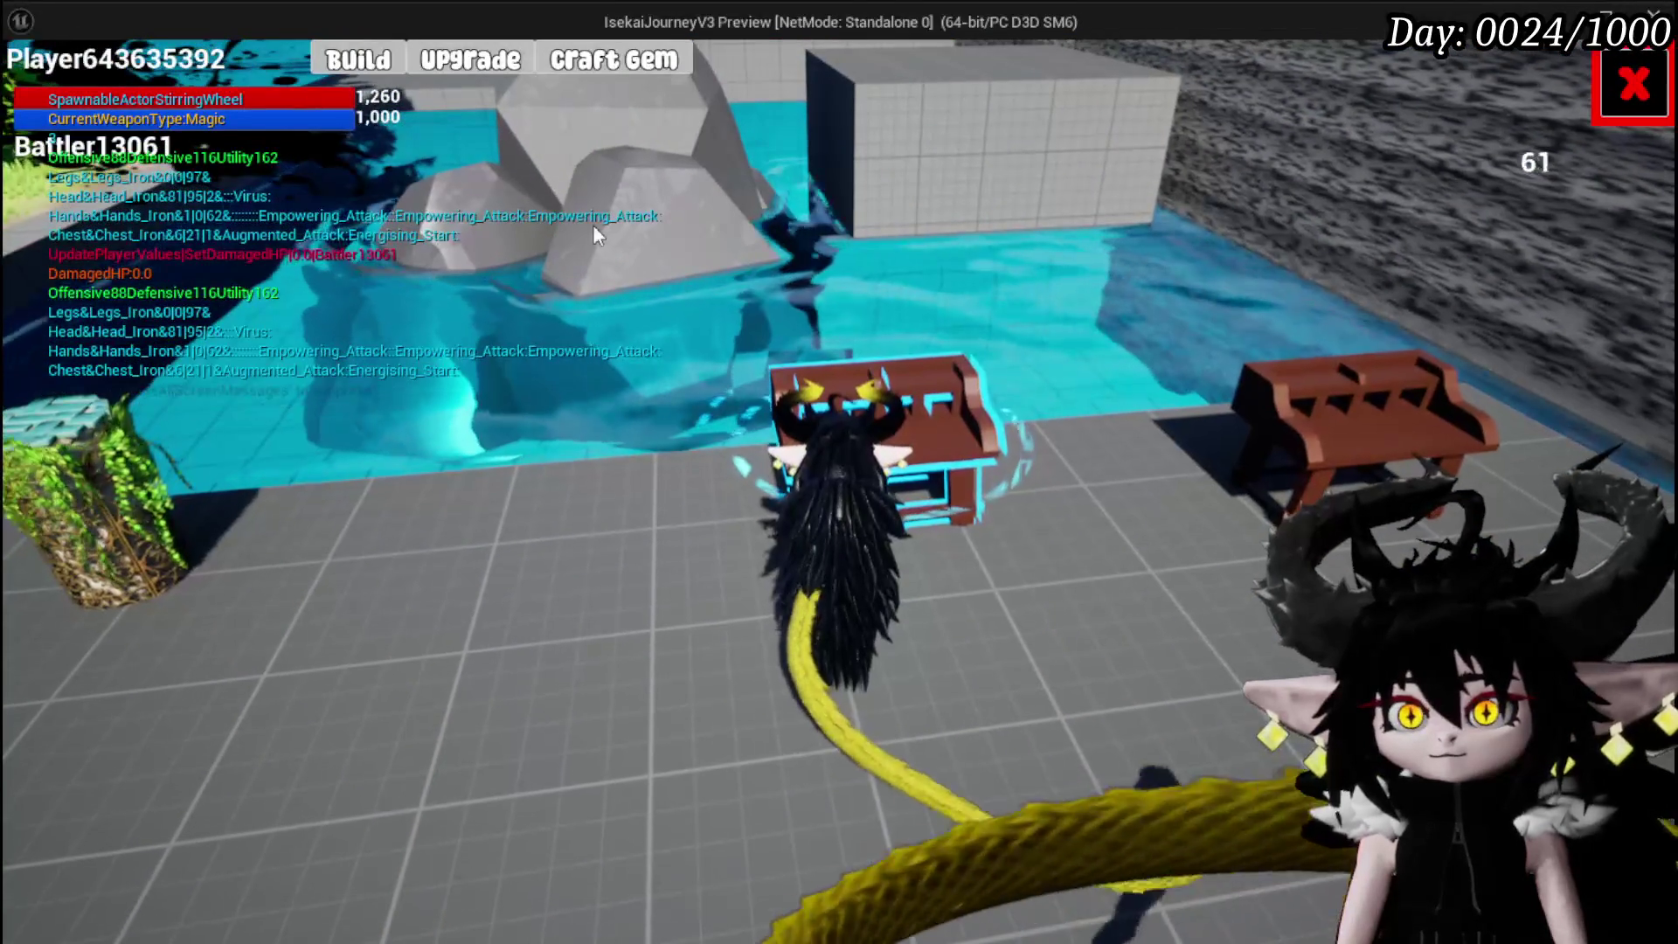
Craft three Energising Parry gems in the Craft Gem panel.
left_click(472, 63)
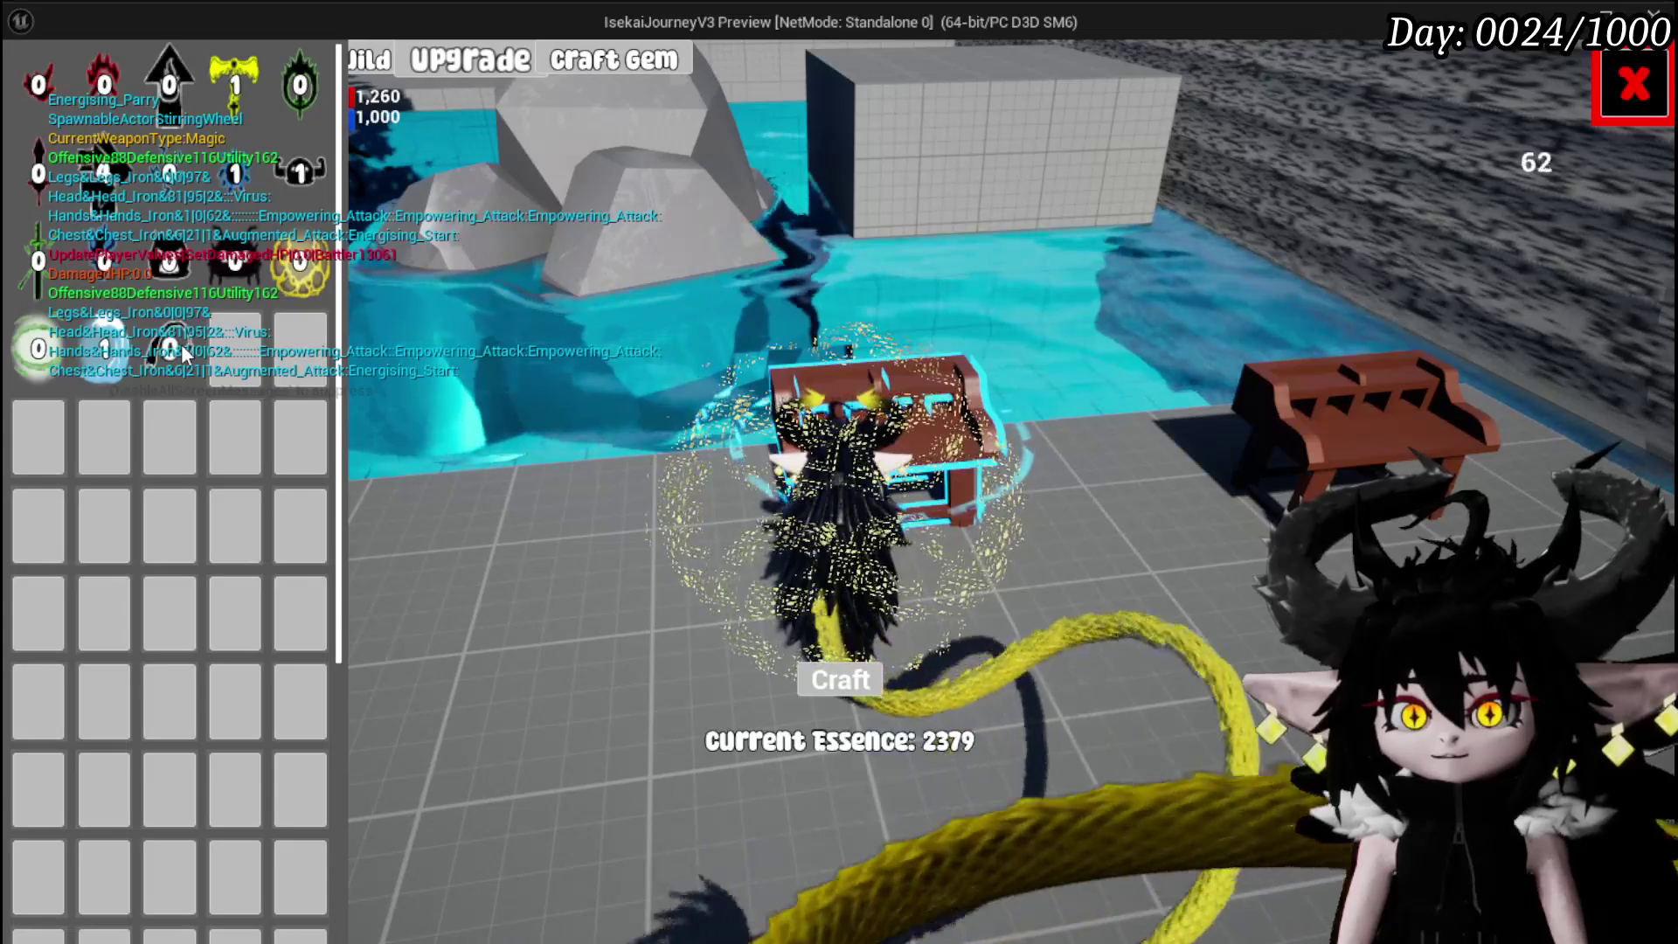
left_click(181, 344)
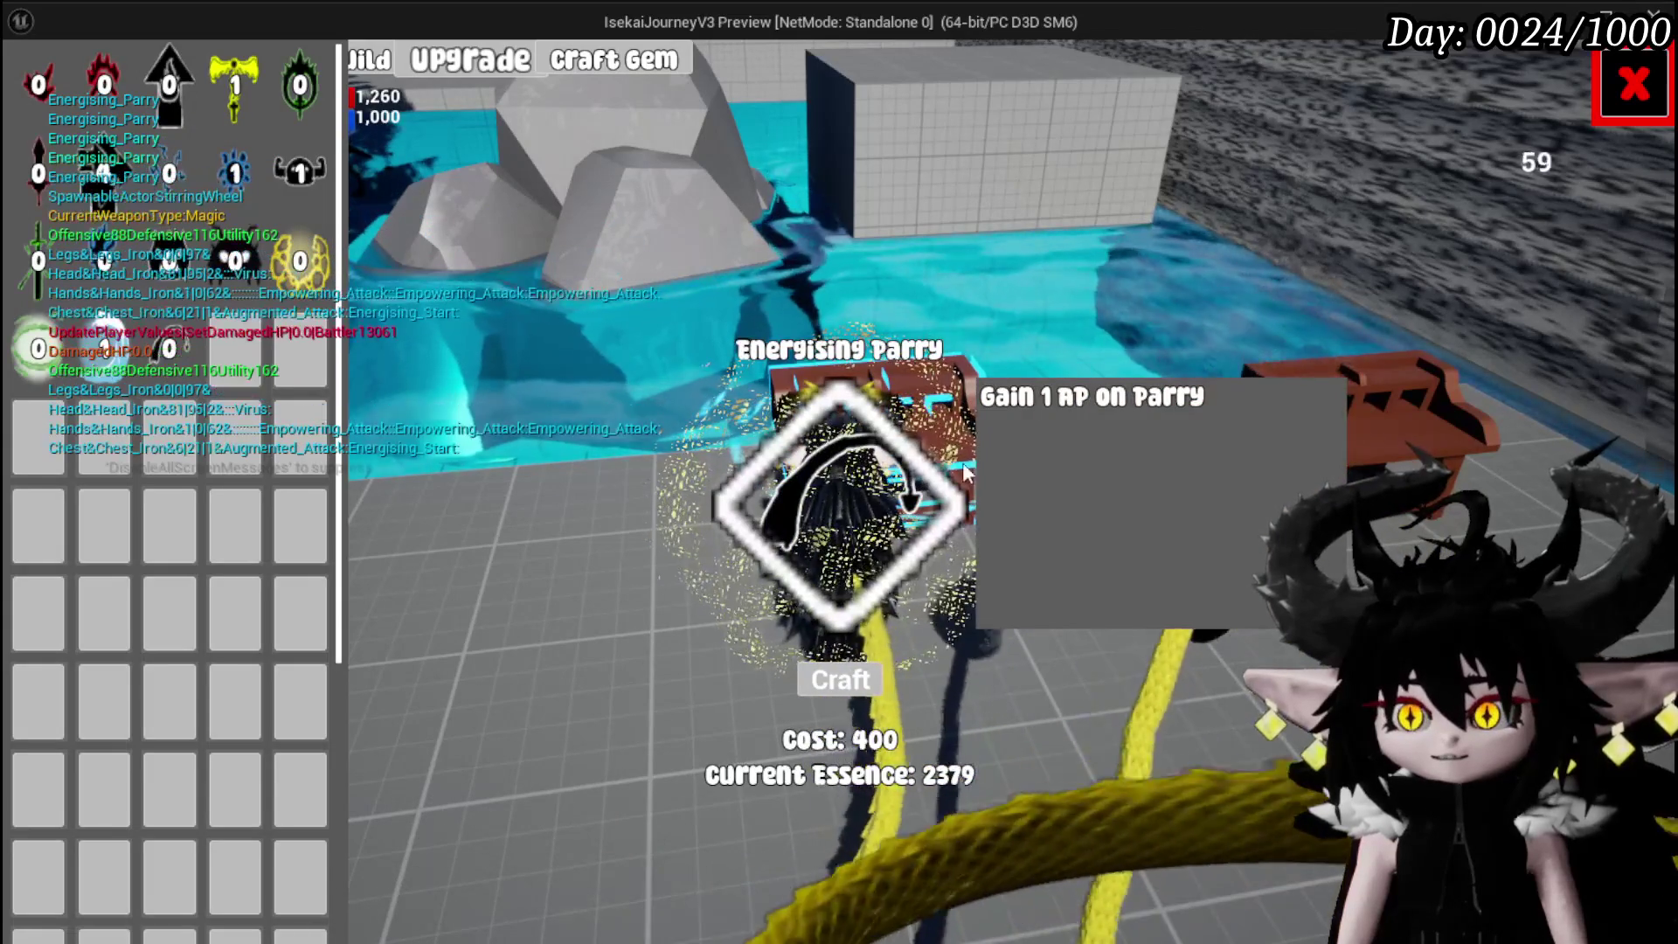
left_click(830, 684)
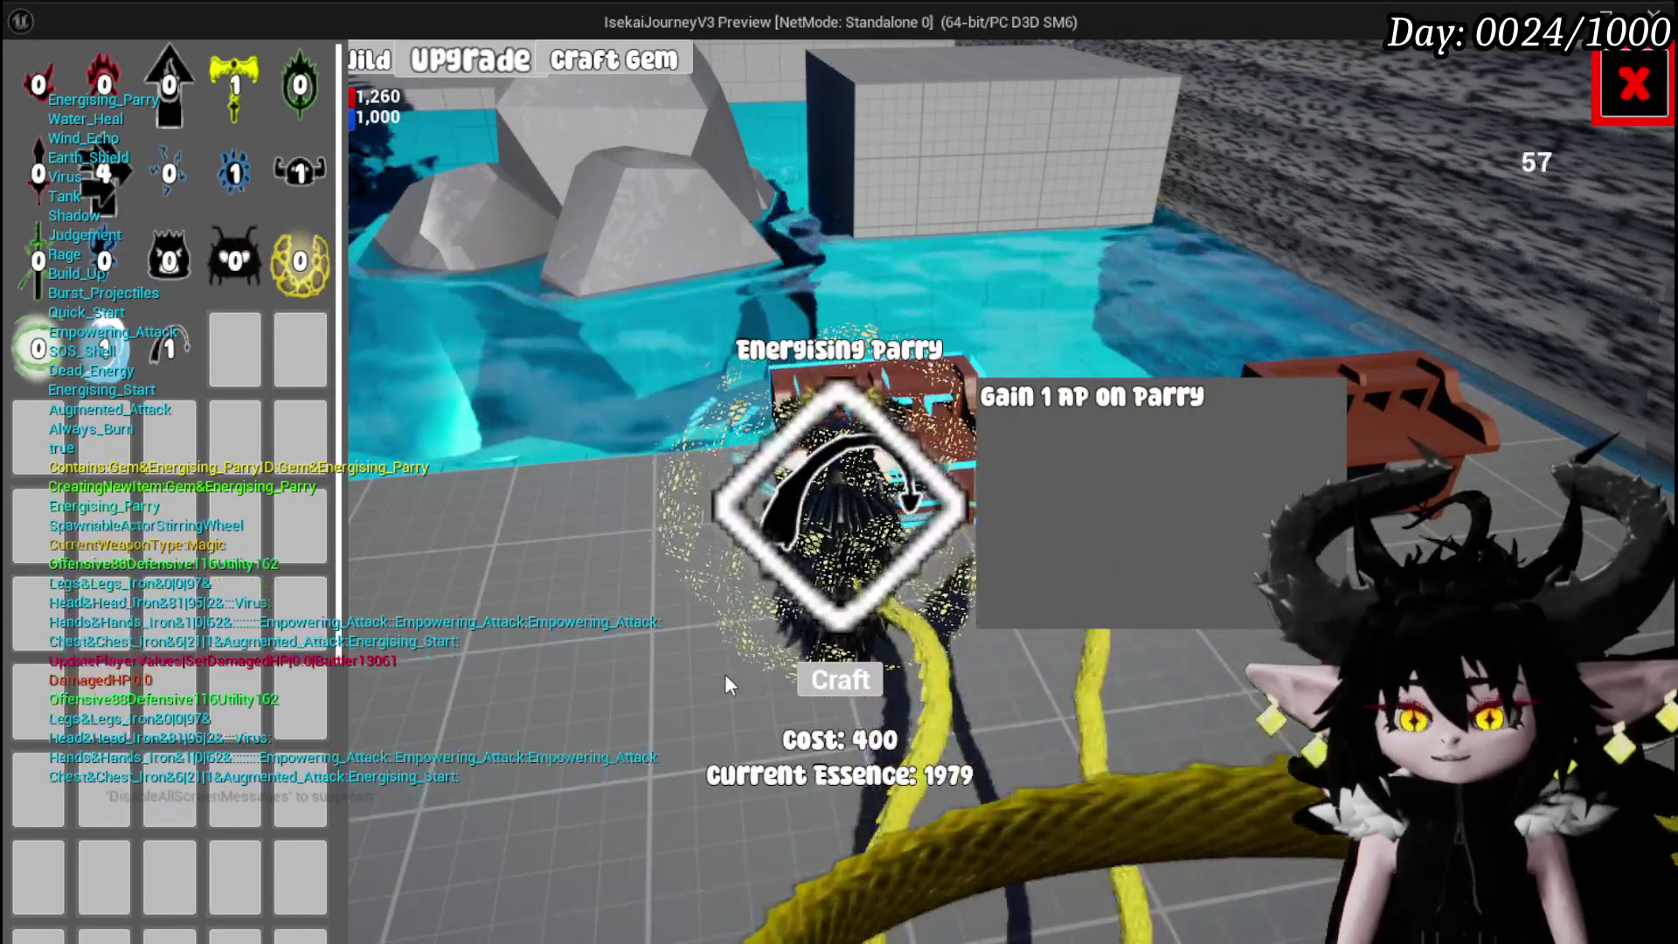
left_click(832, 684)
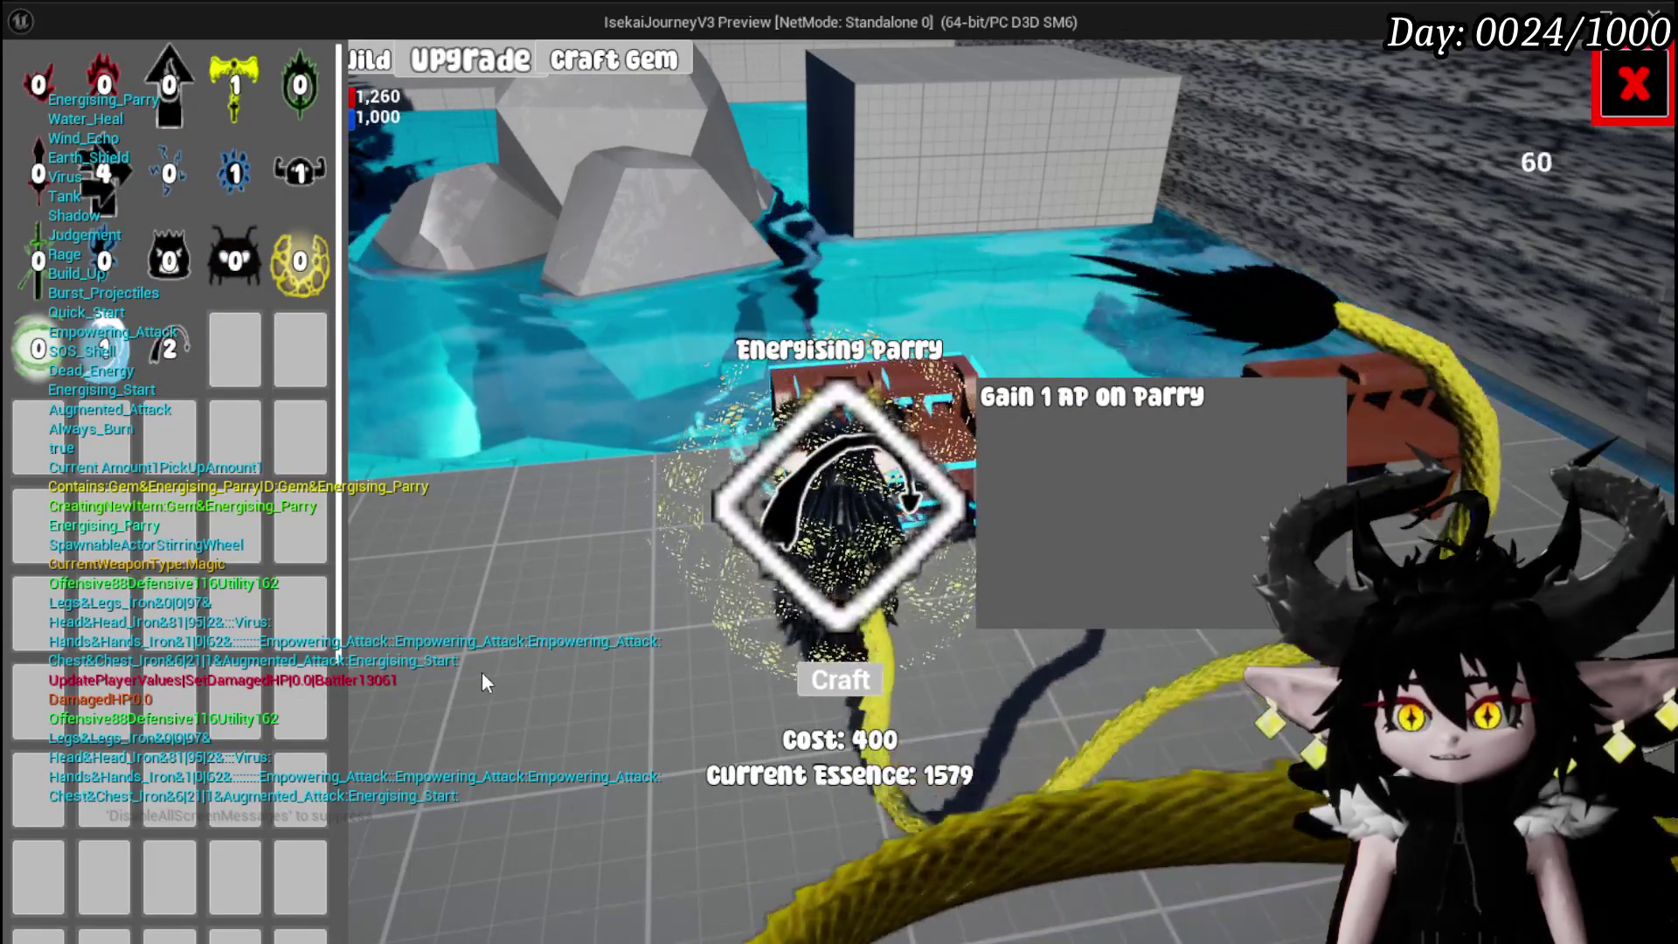
left_click(835, 682)
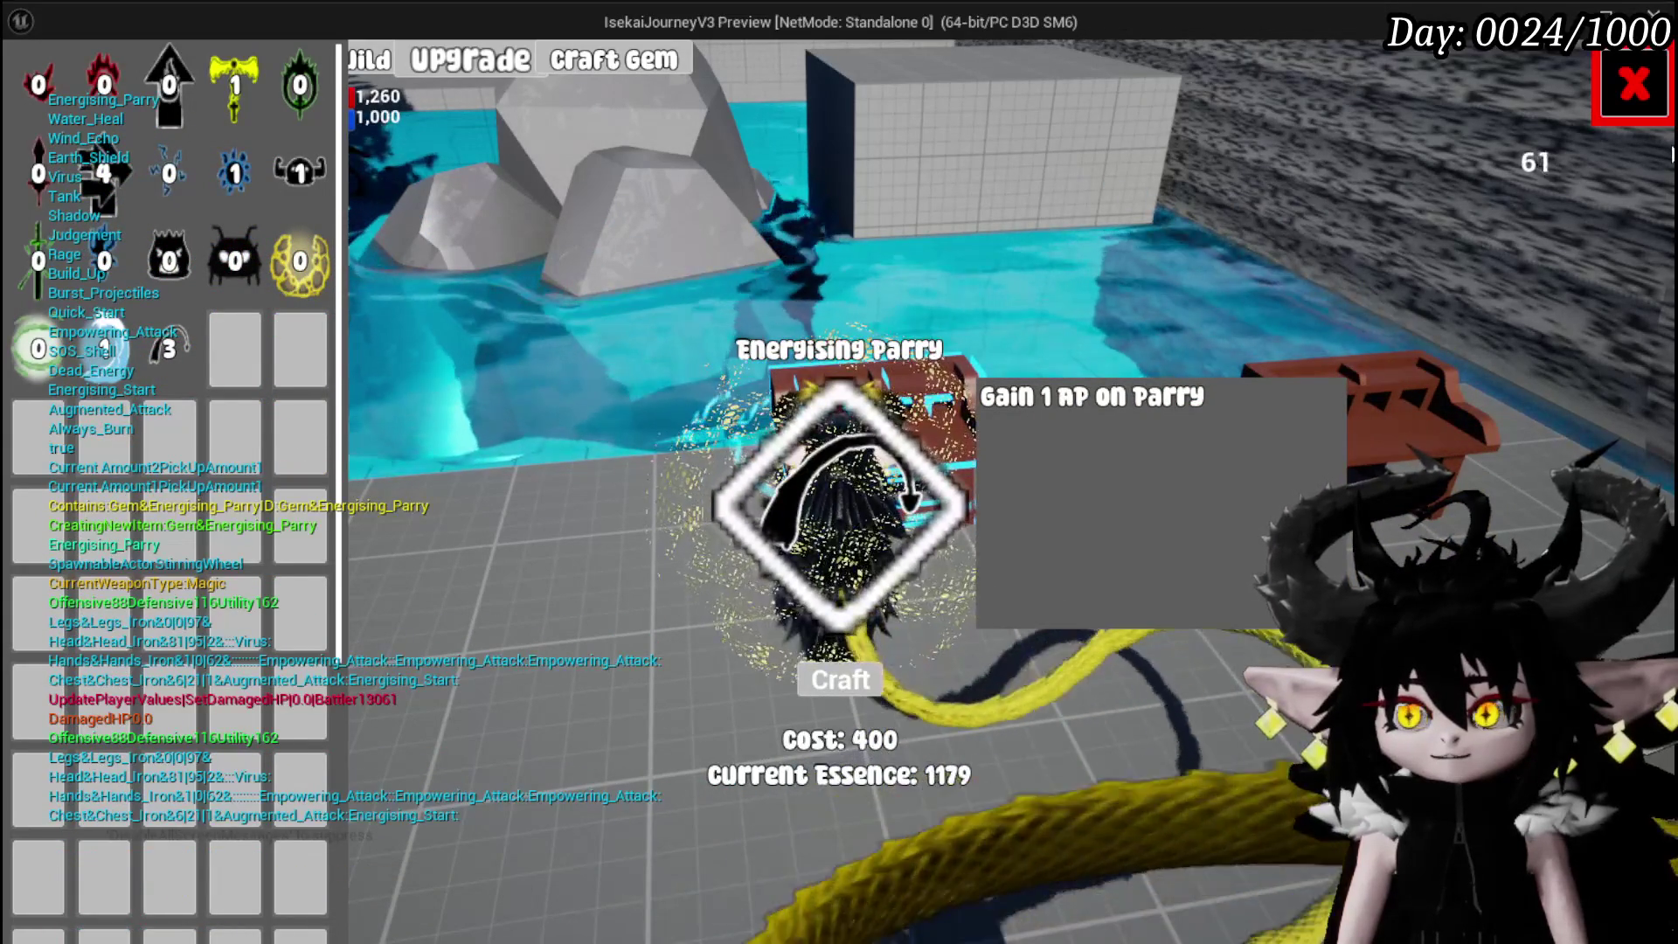
Socket an Energising Parry gem into Iron_Hands' third socket and apply it.
left_click(1659, 95)
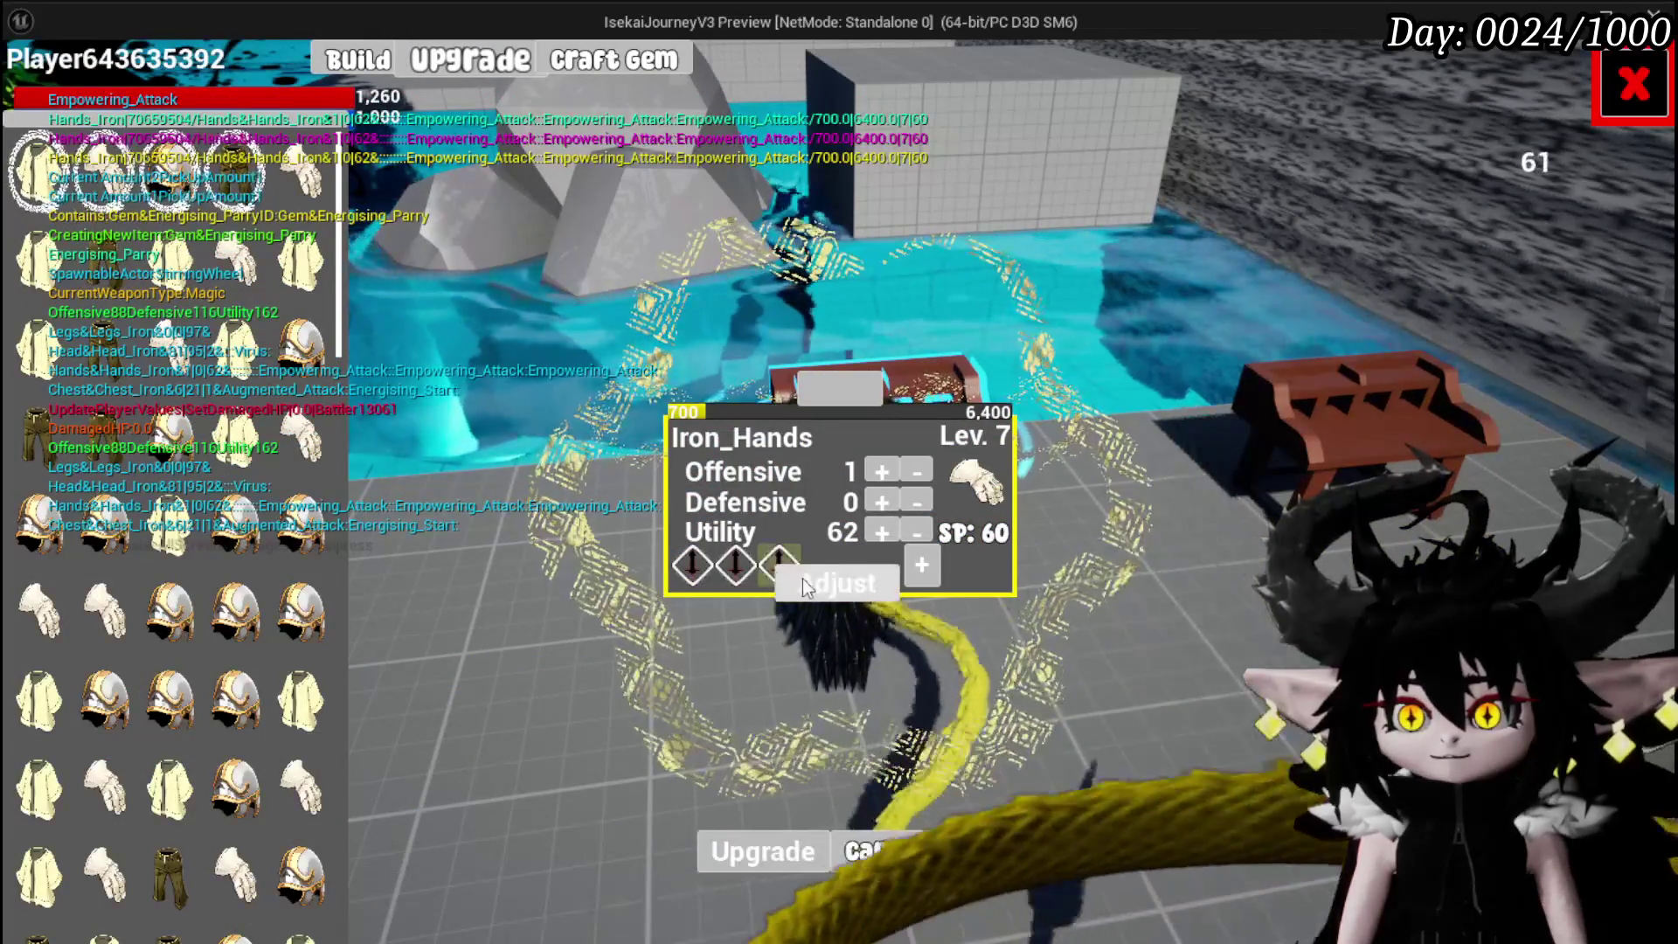
left_click(779, 565)
left_click(1565, 175)
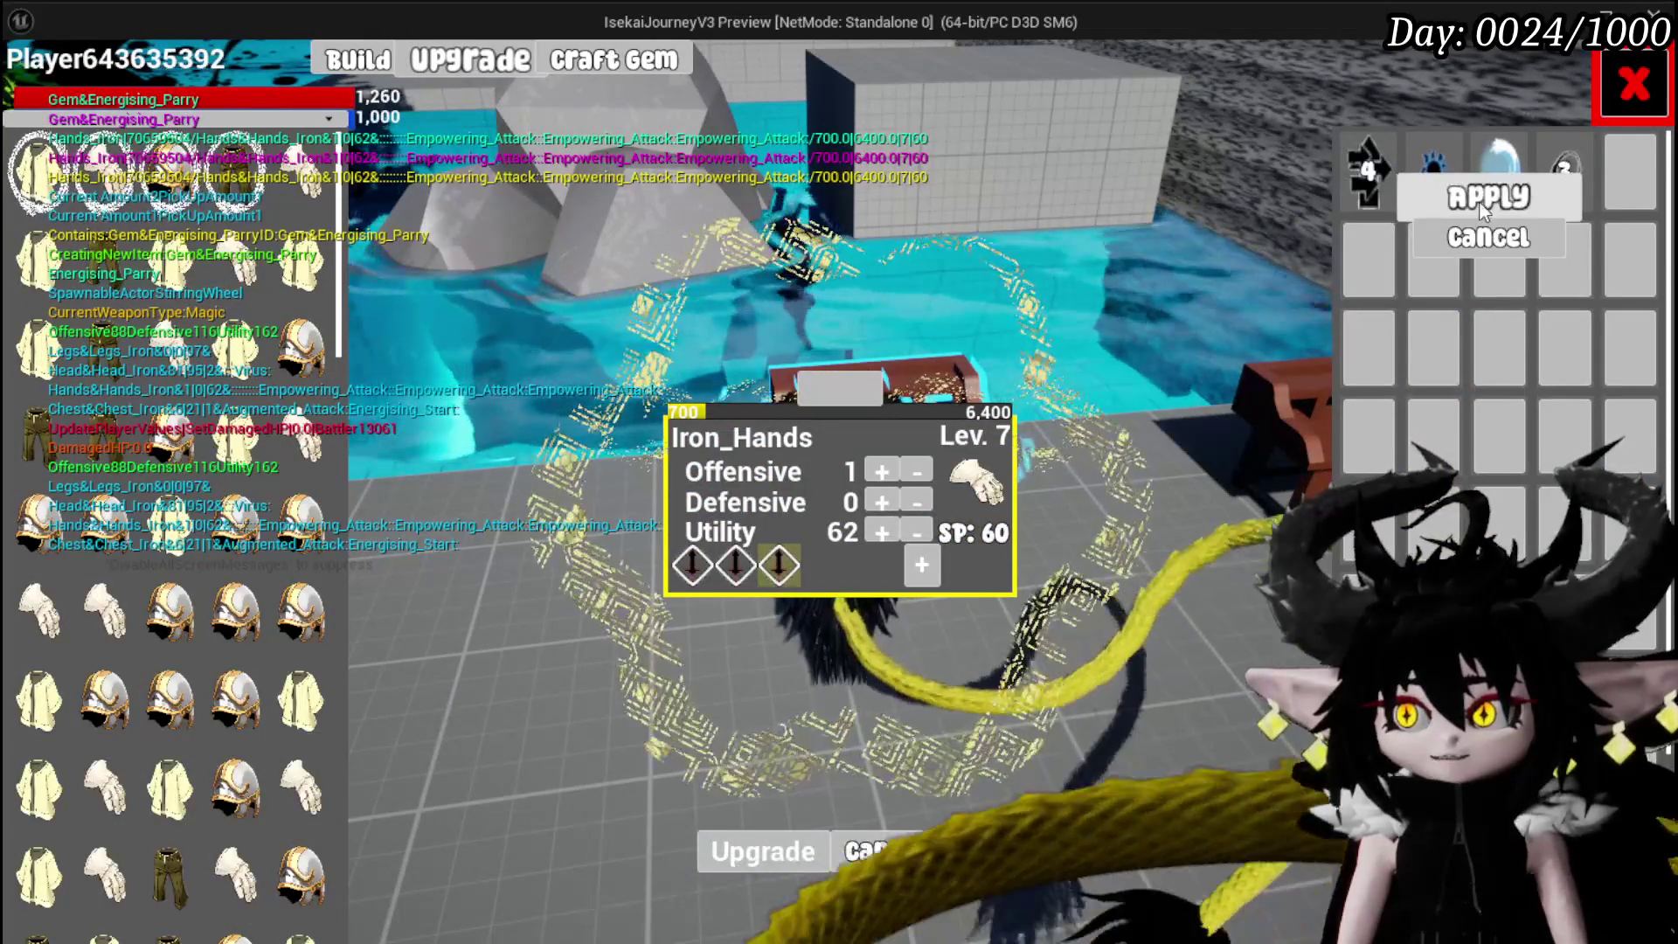
left_click(1488, 194)
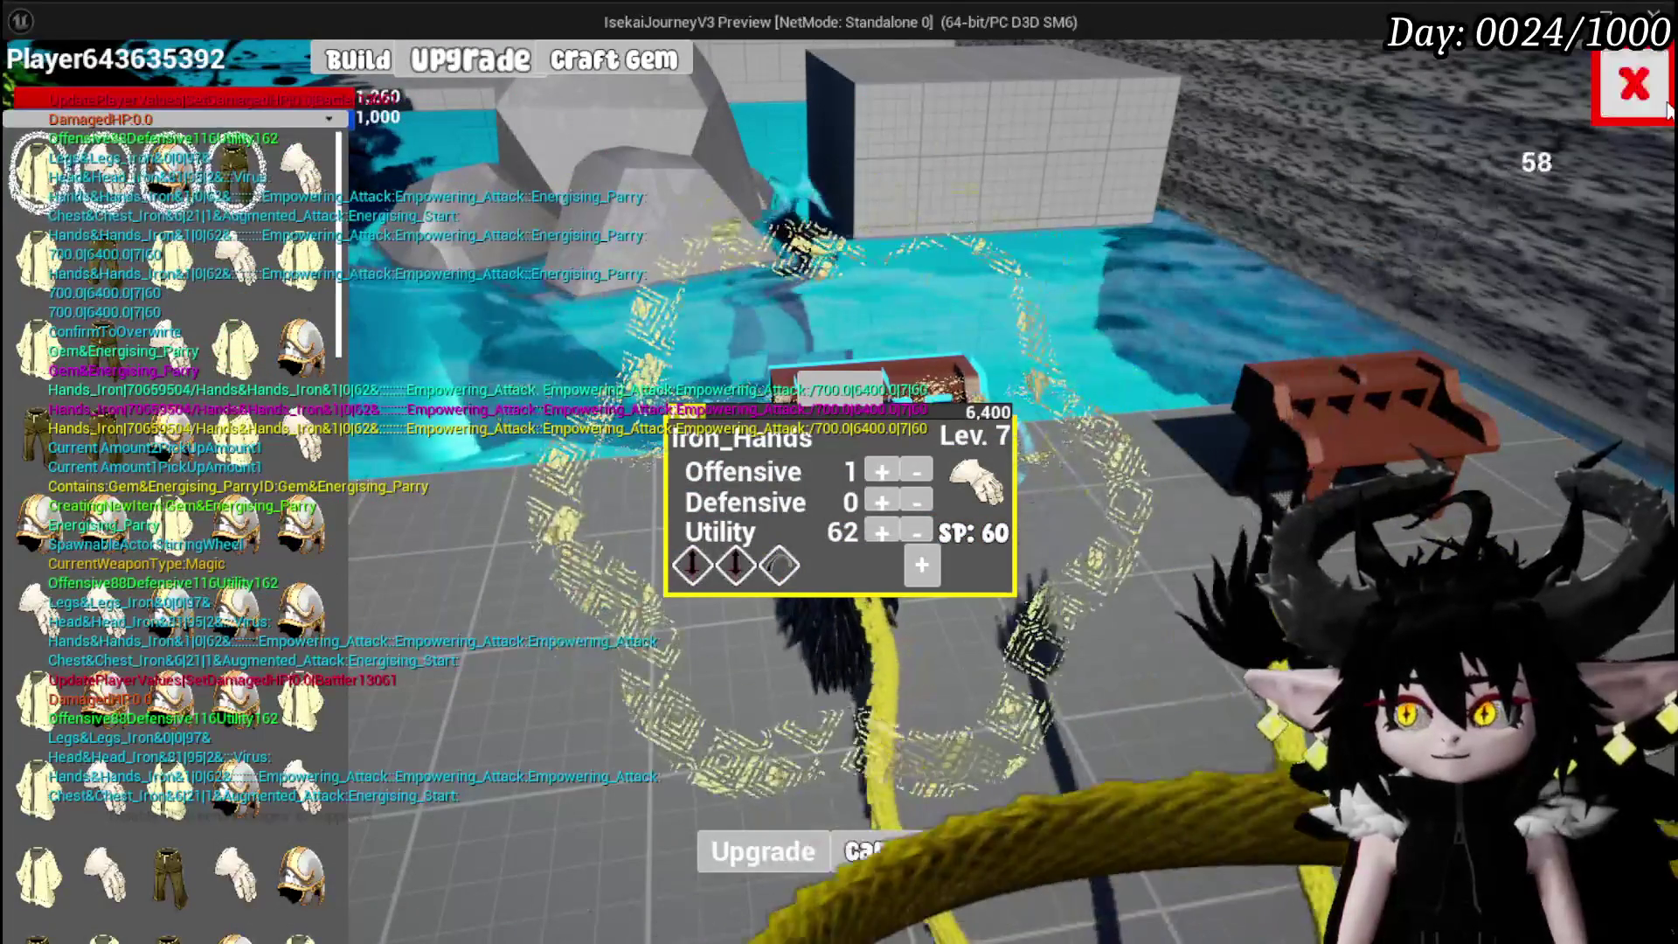
left_click(727, 857)
key("Escape")
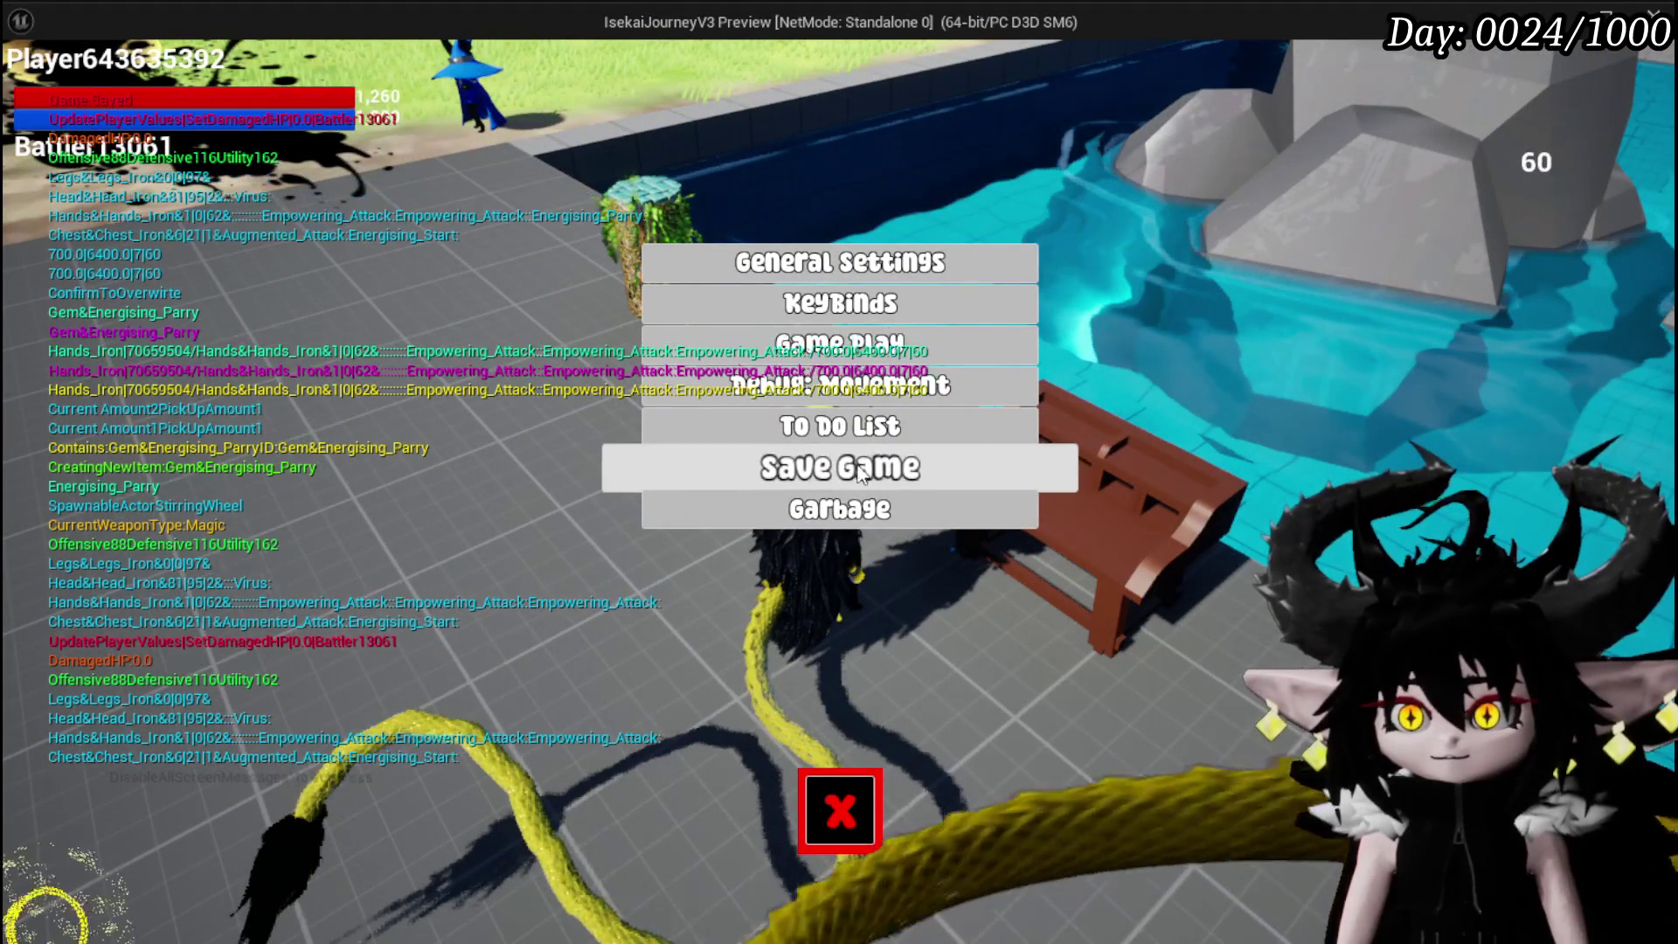
Enter the Slime_Wind encounter and end turns with G and B.
key("Escape")
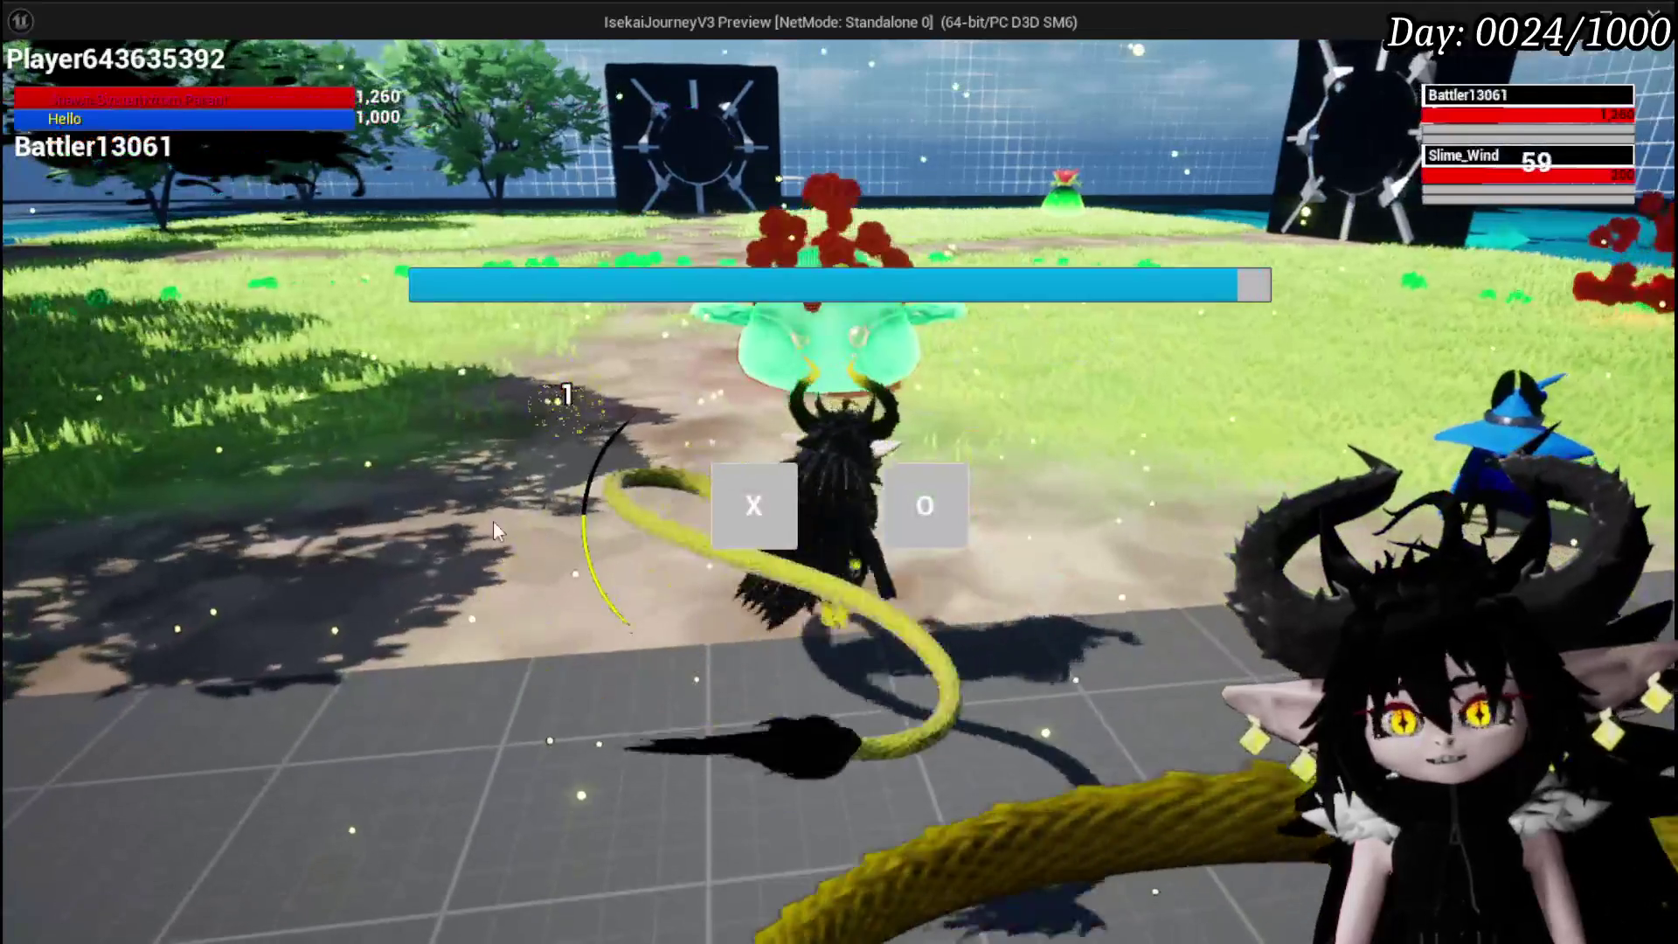
key("x")
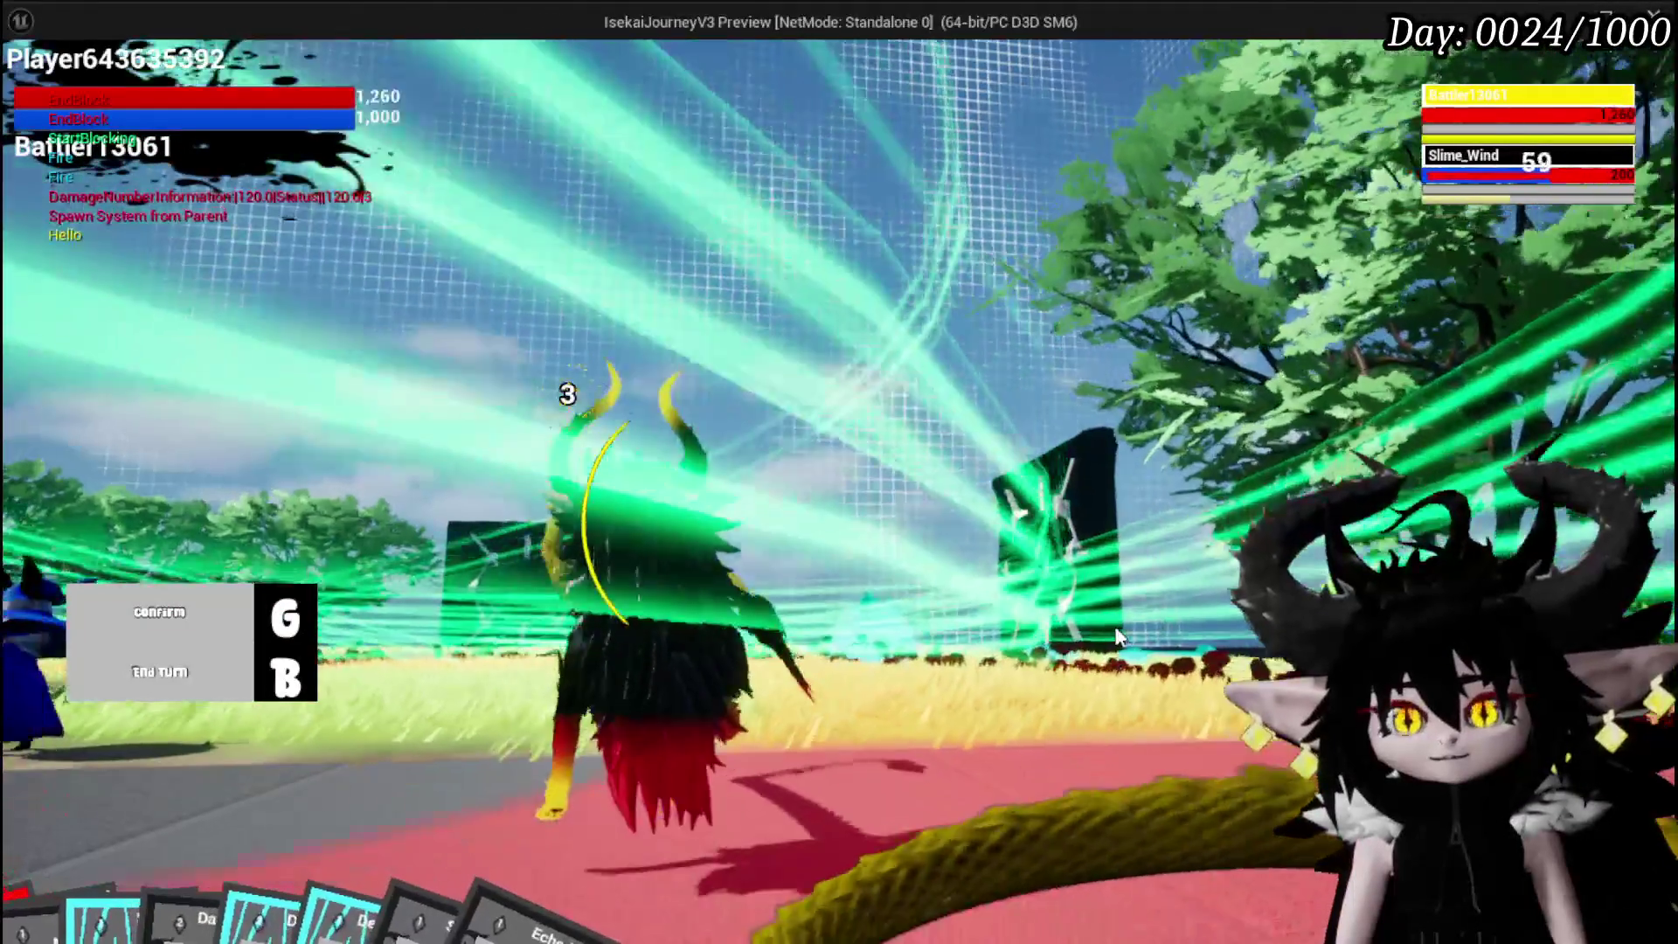
key("g")
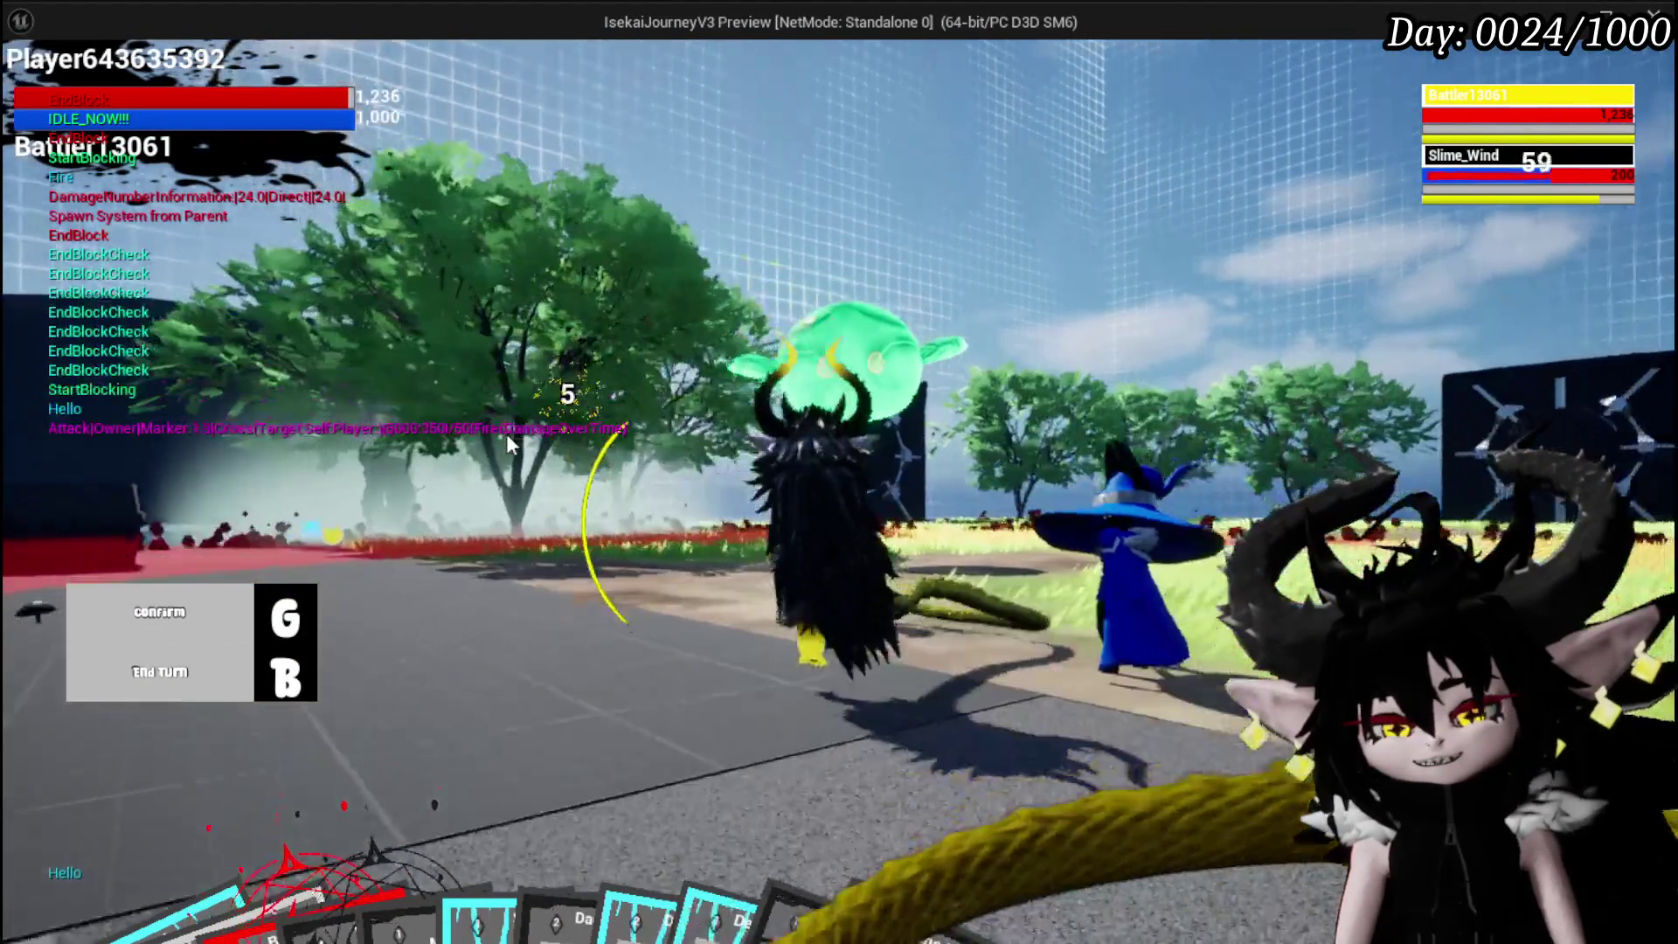
key("b")
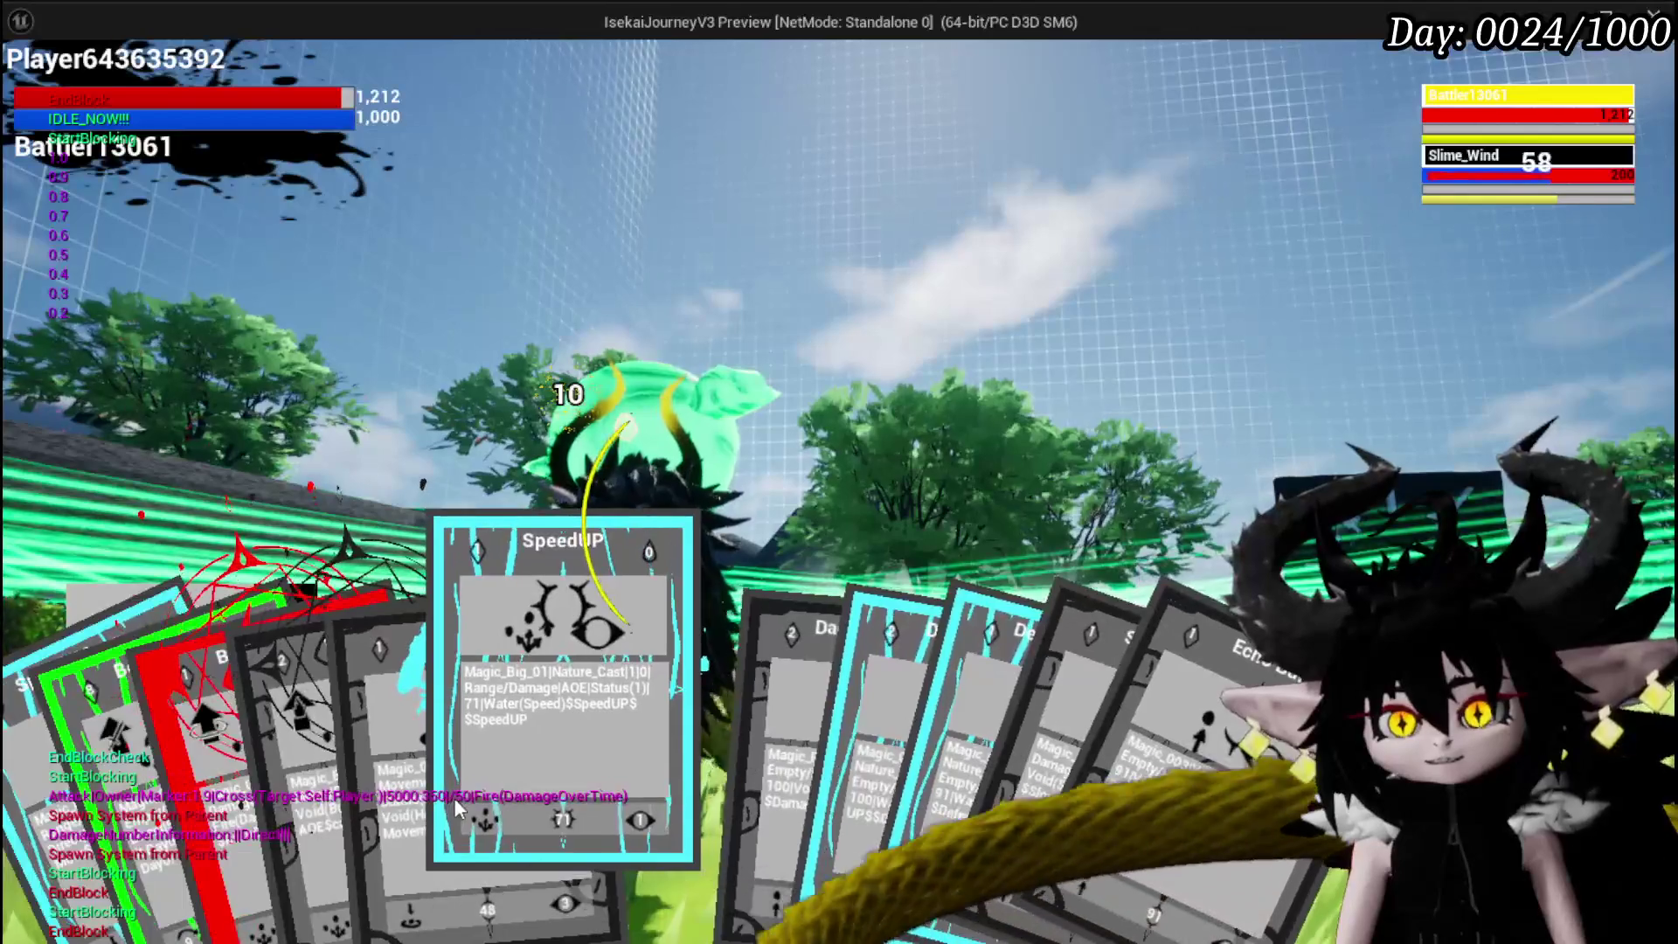
Play the Void AOE and Void Movement cards on their targets, then stop the play session.
left_click(396, 723)
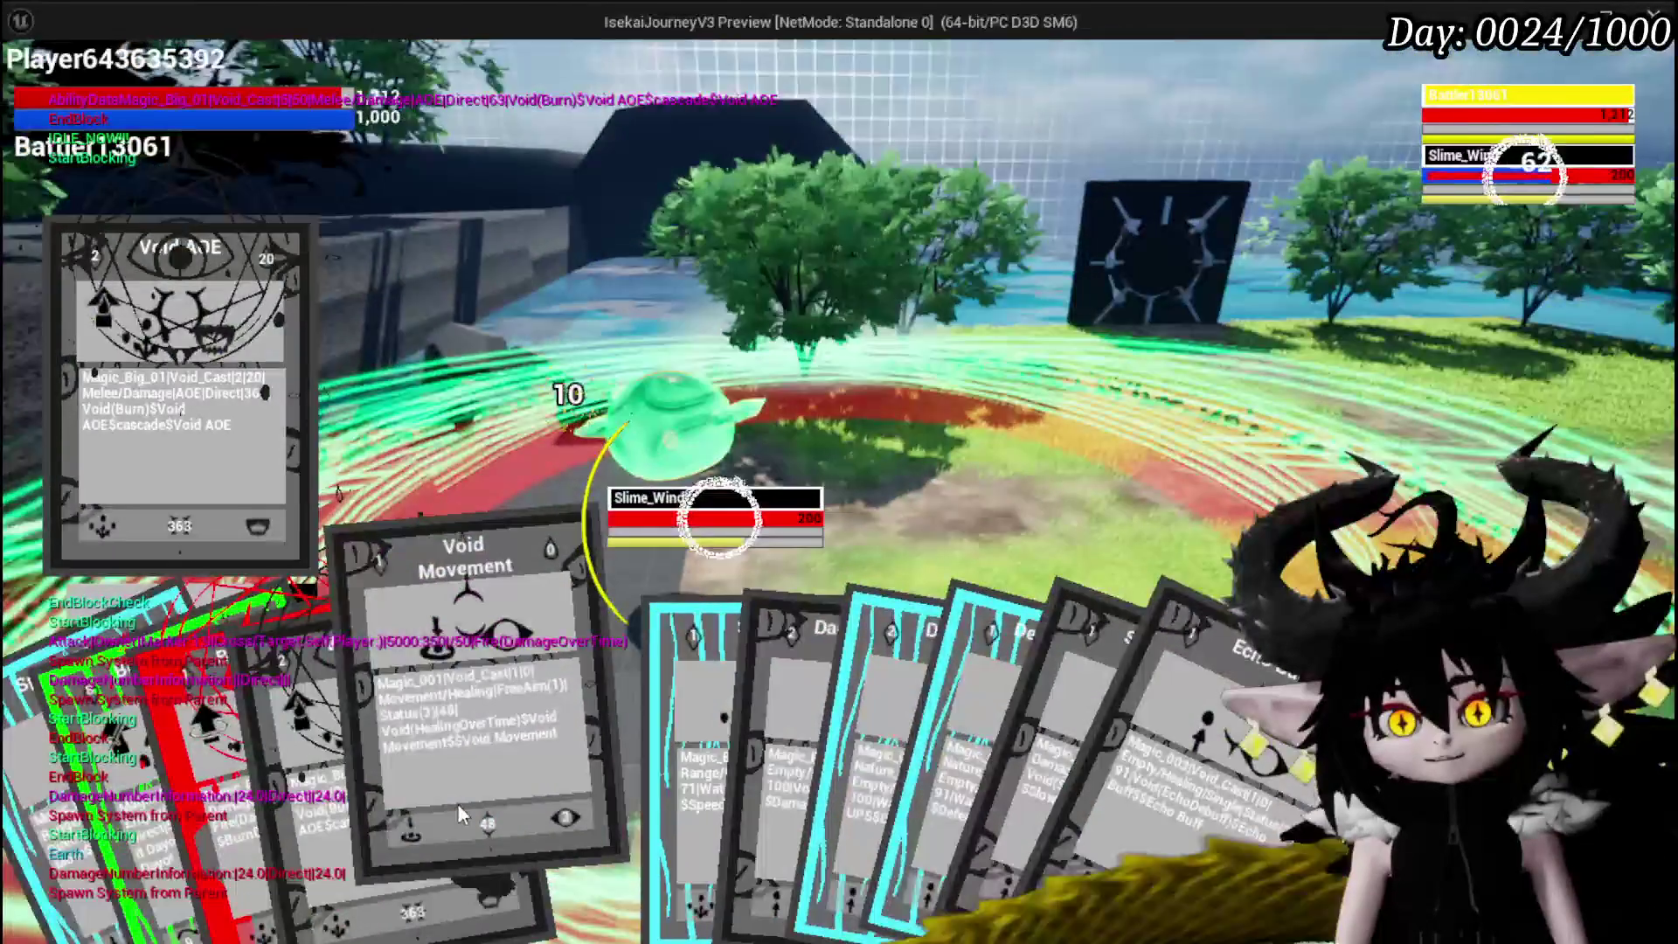
left_click(458, 804)
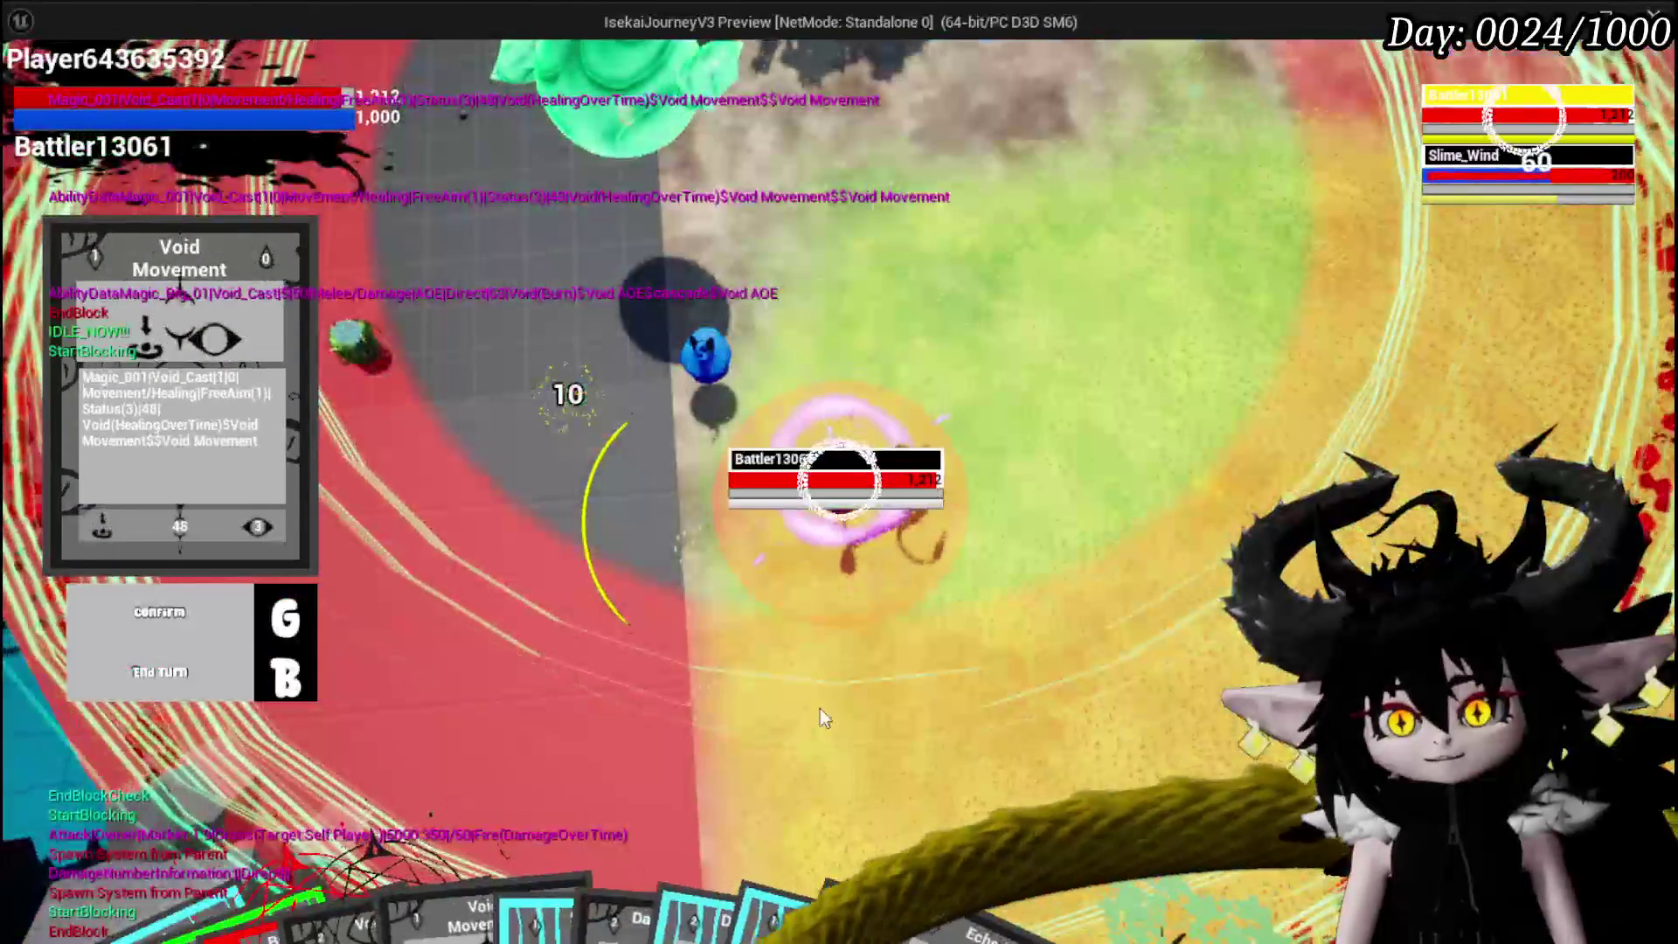
left_click(845, 700)
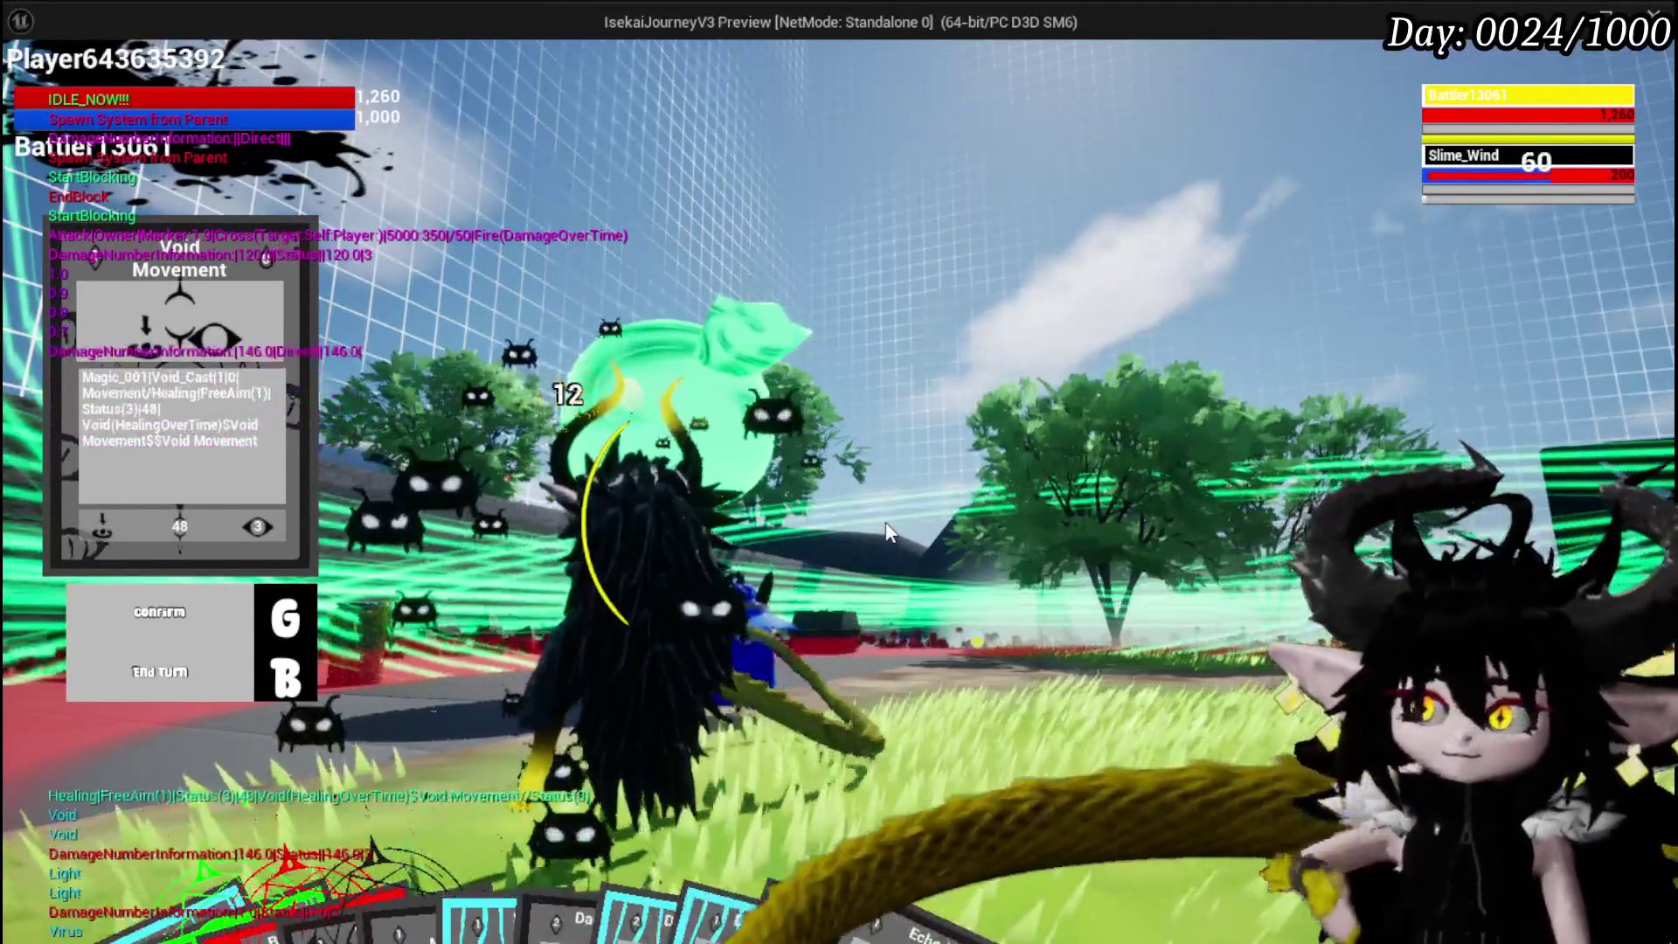
left_click(1489, 104)
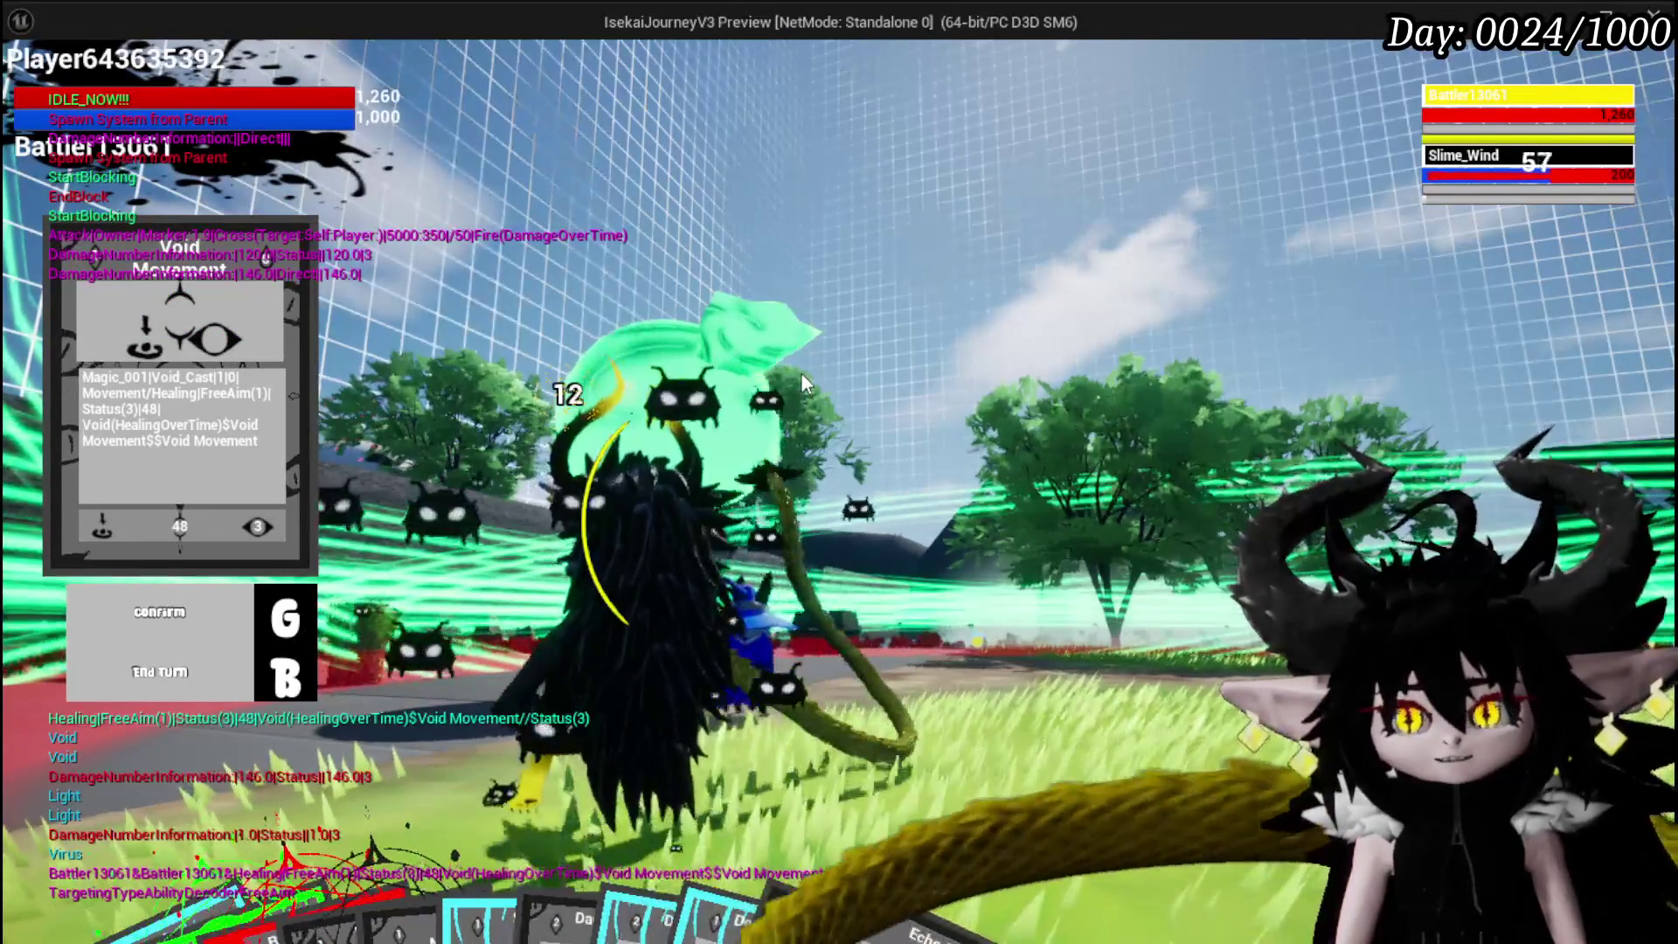
key("Escape")
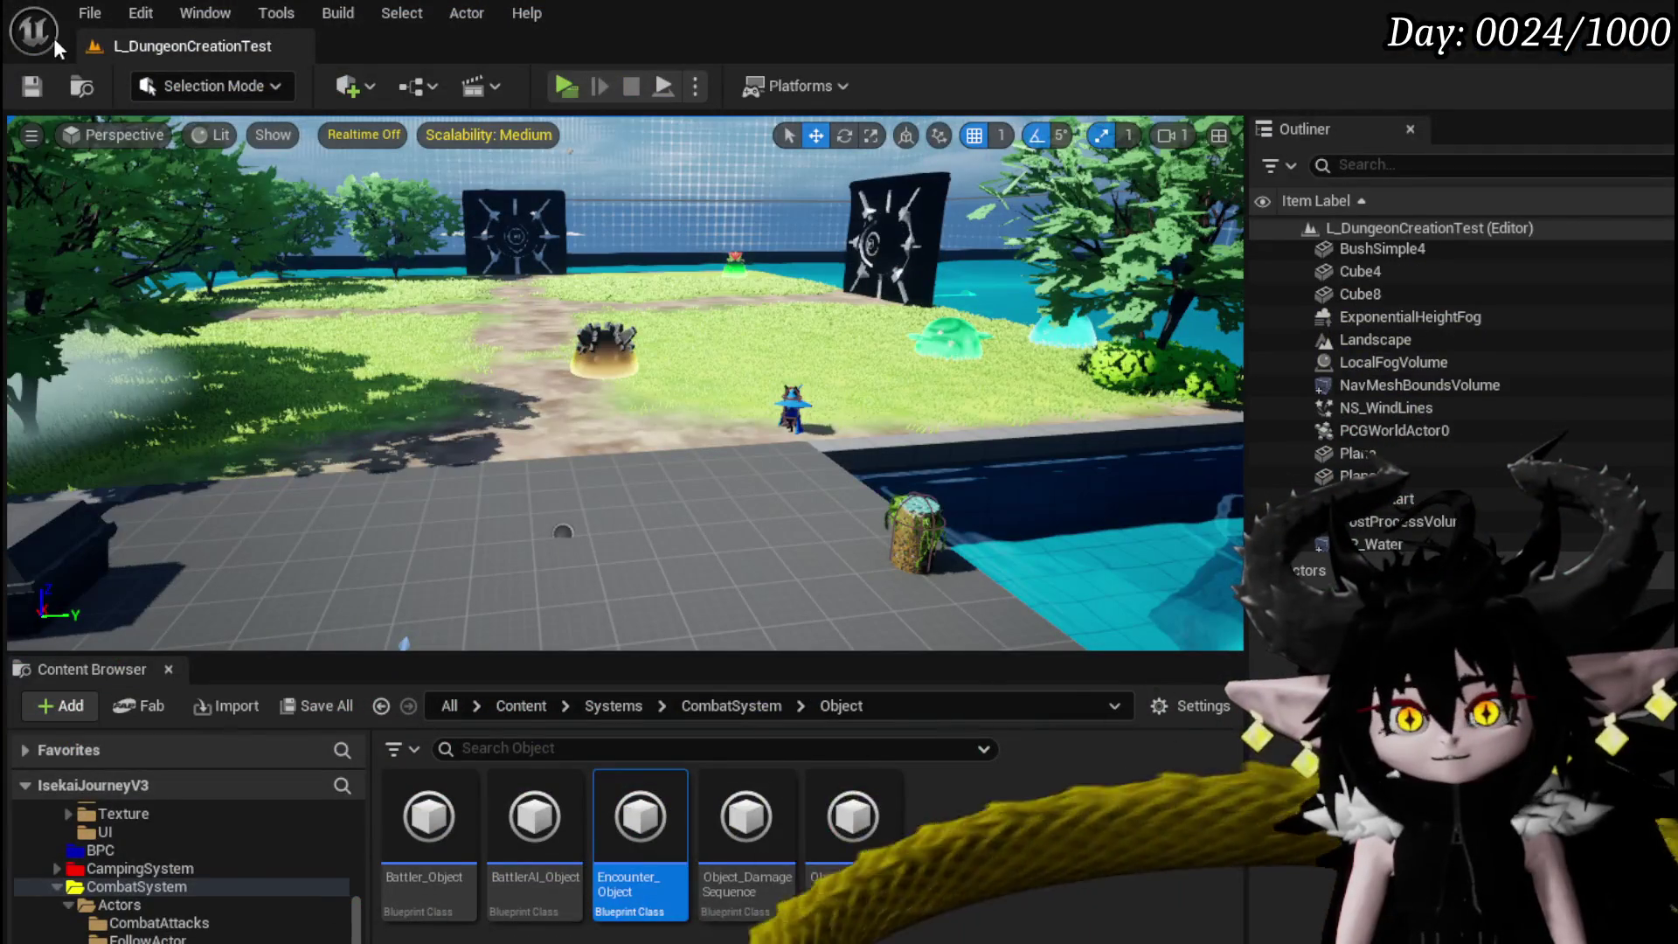
Save all modified packages in the level.
left_click(32, 85)
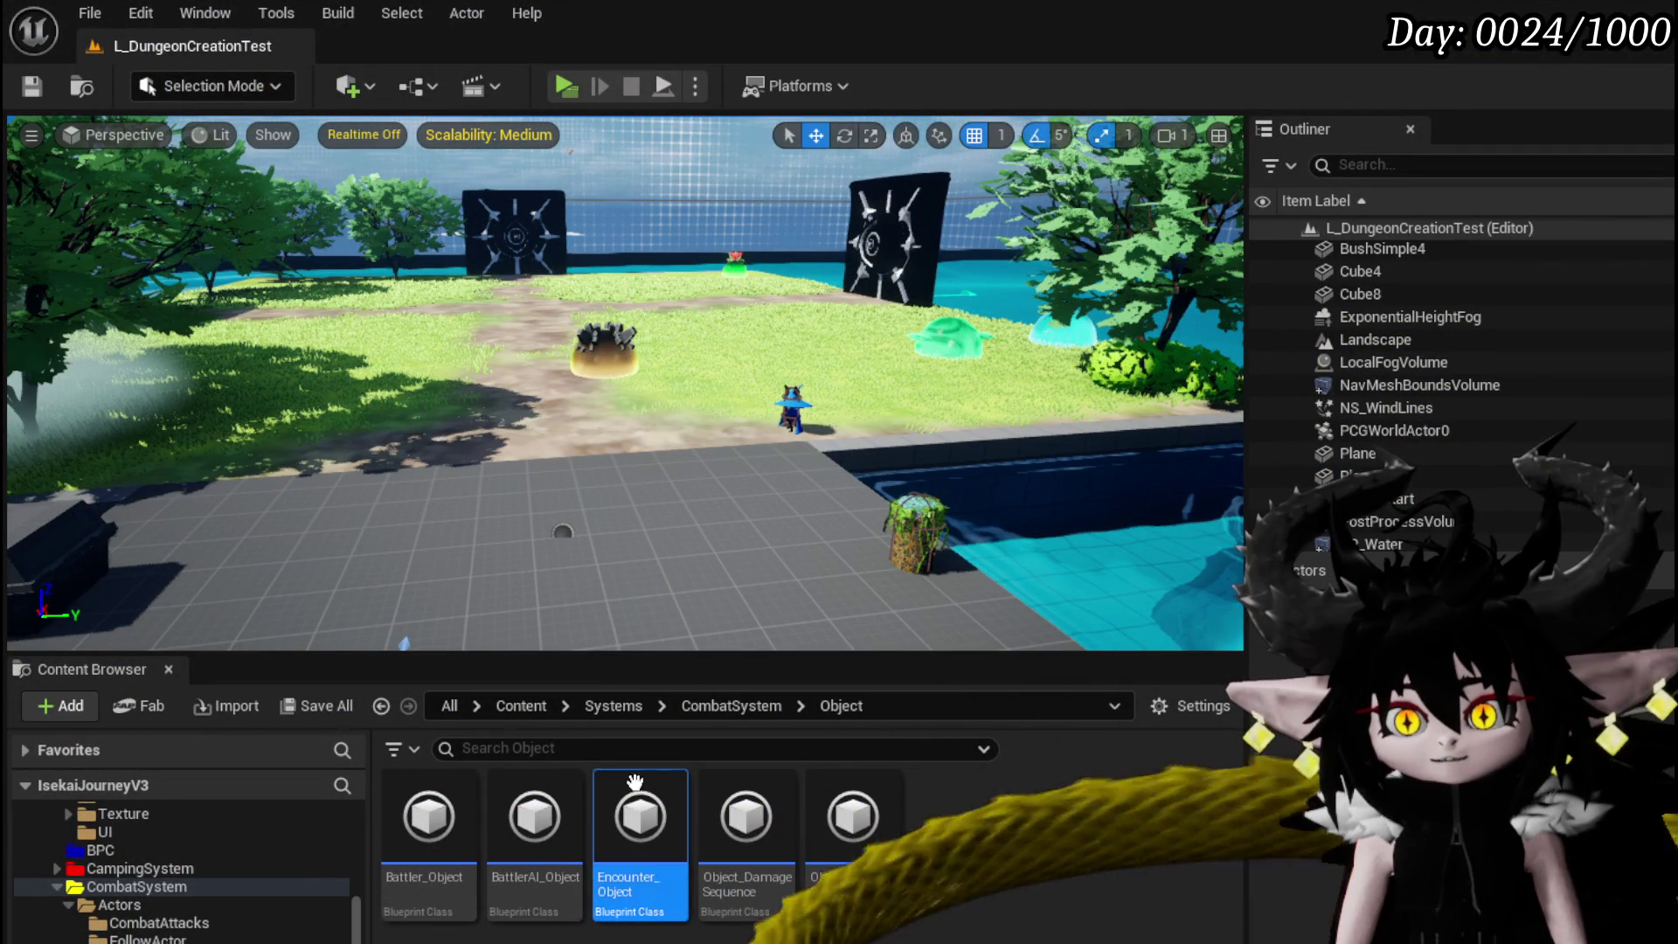
scroll(187, 874, "up", 10)
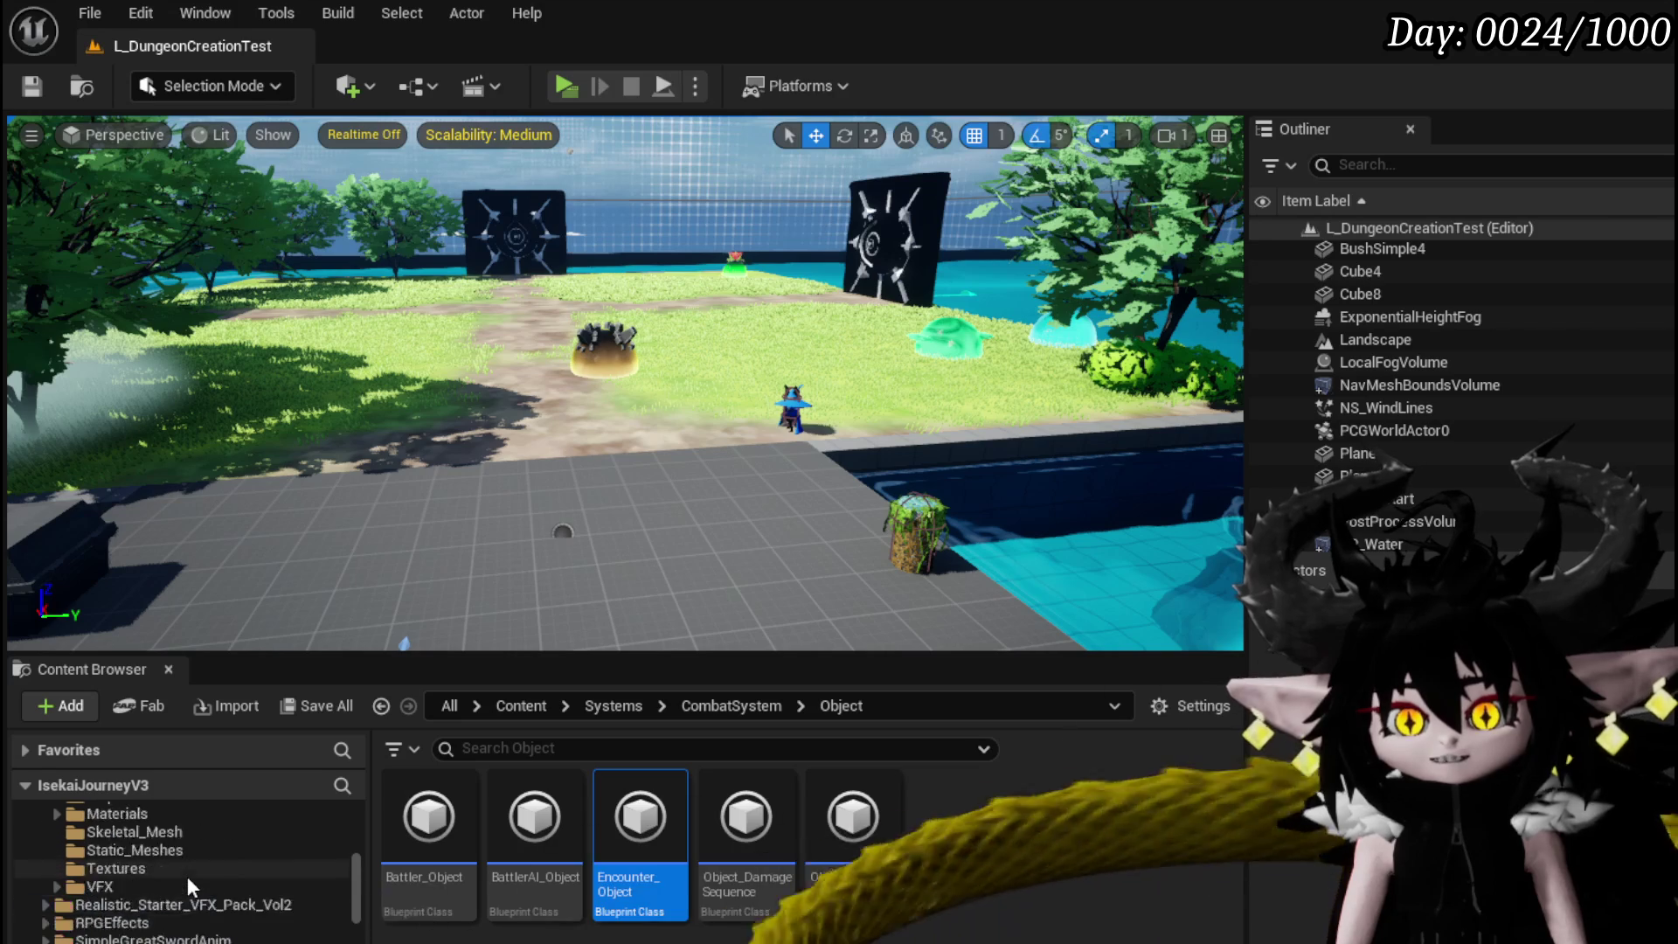
scroll(186, 869, "down", 10)
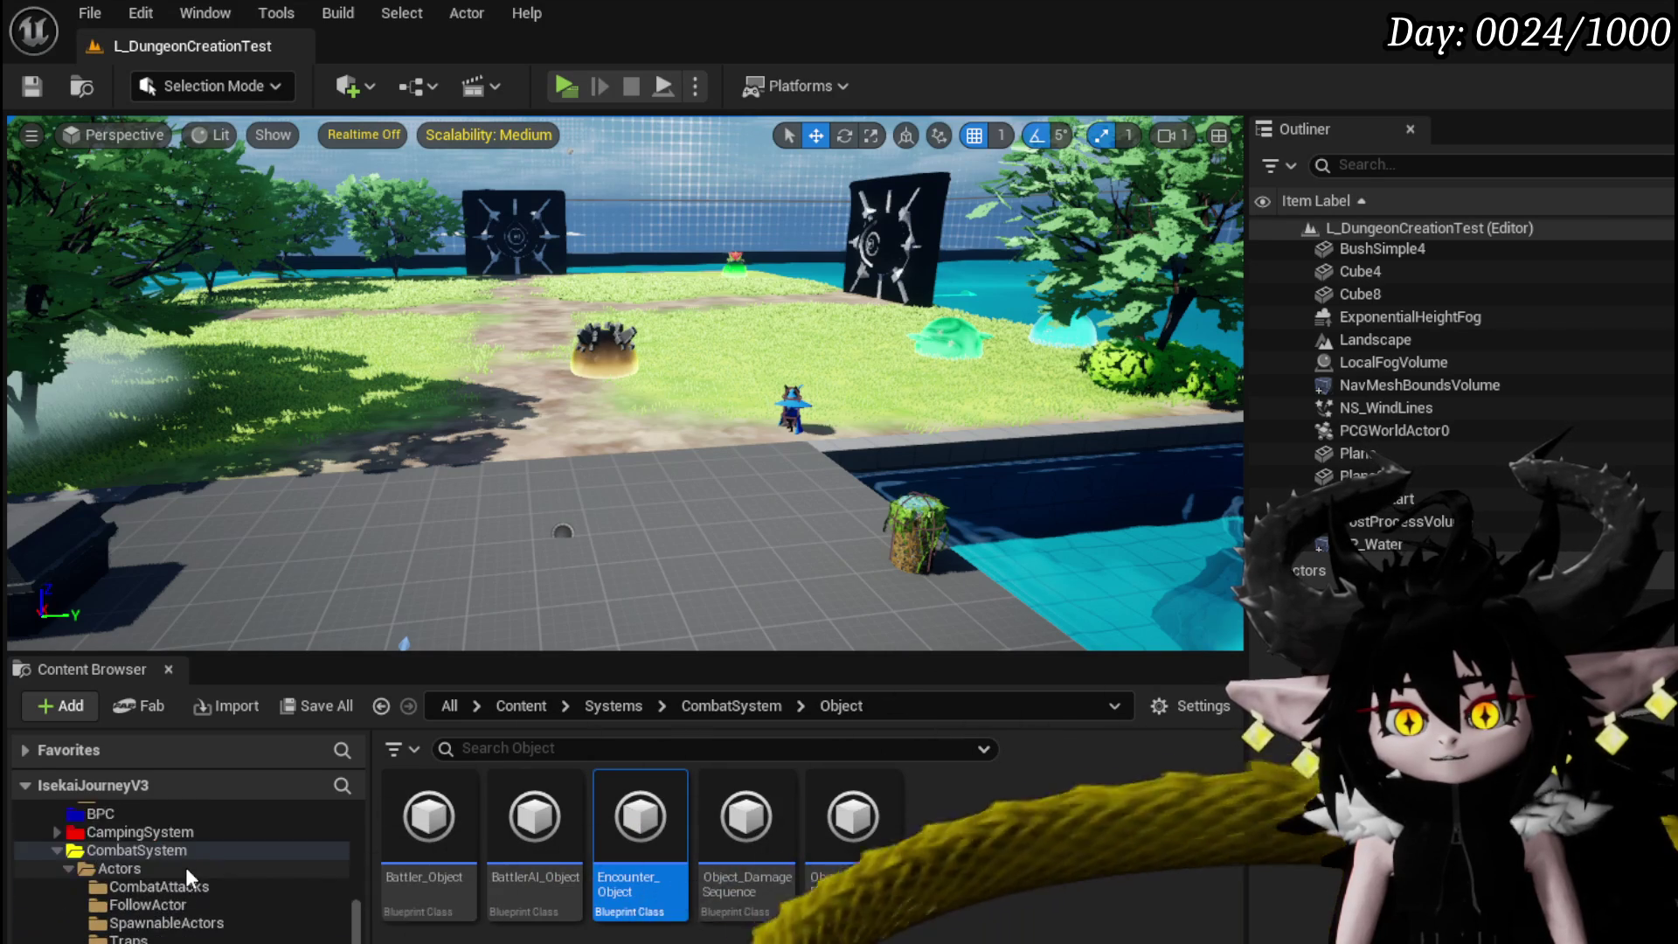
scroll(185, 869, "down", 3)
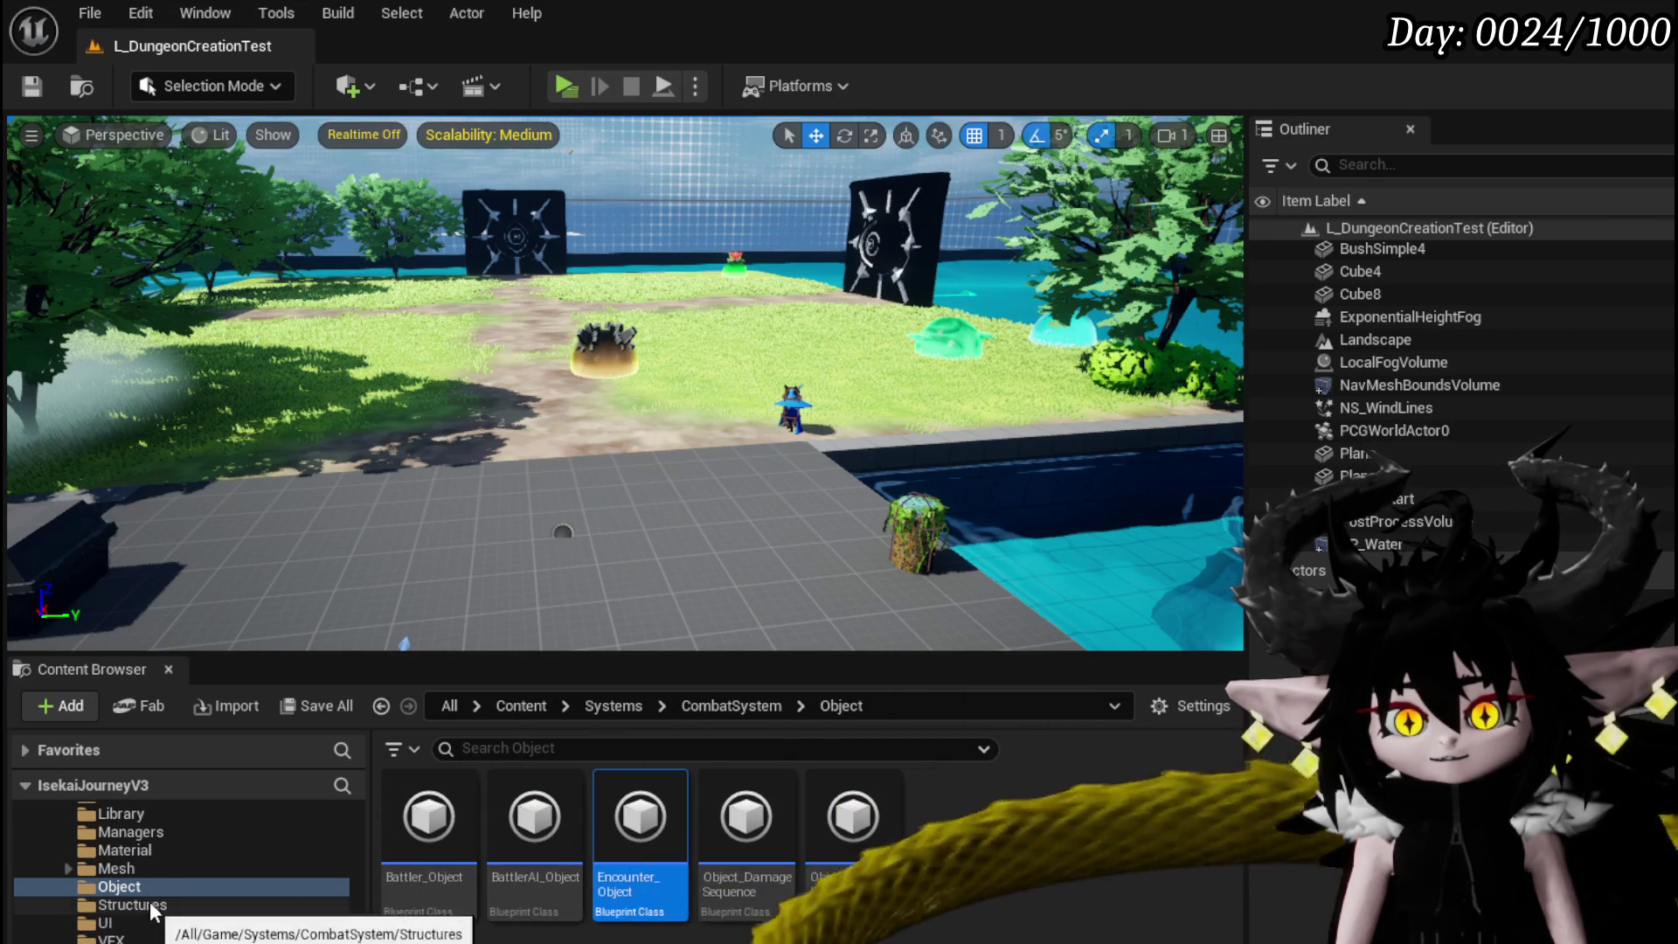
scroll(138, 867, "up", 3)
scroll(123, 901, "down", 5)
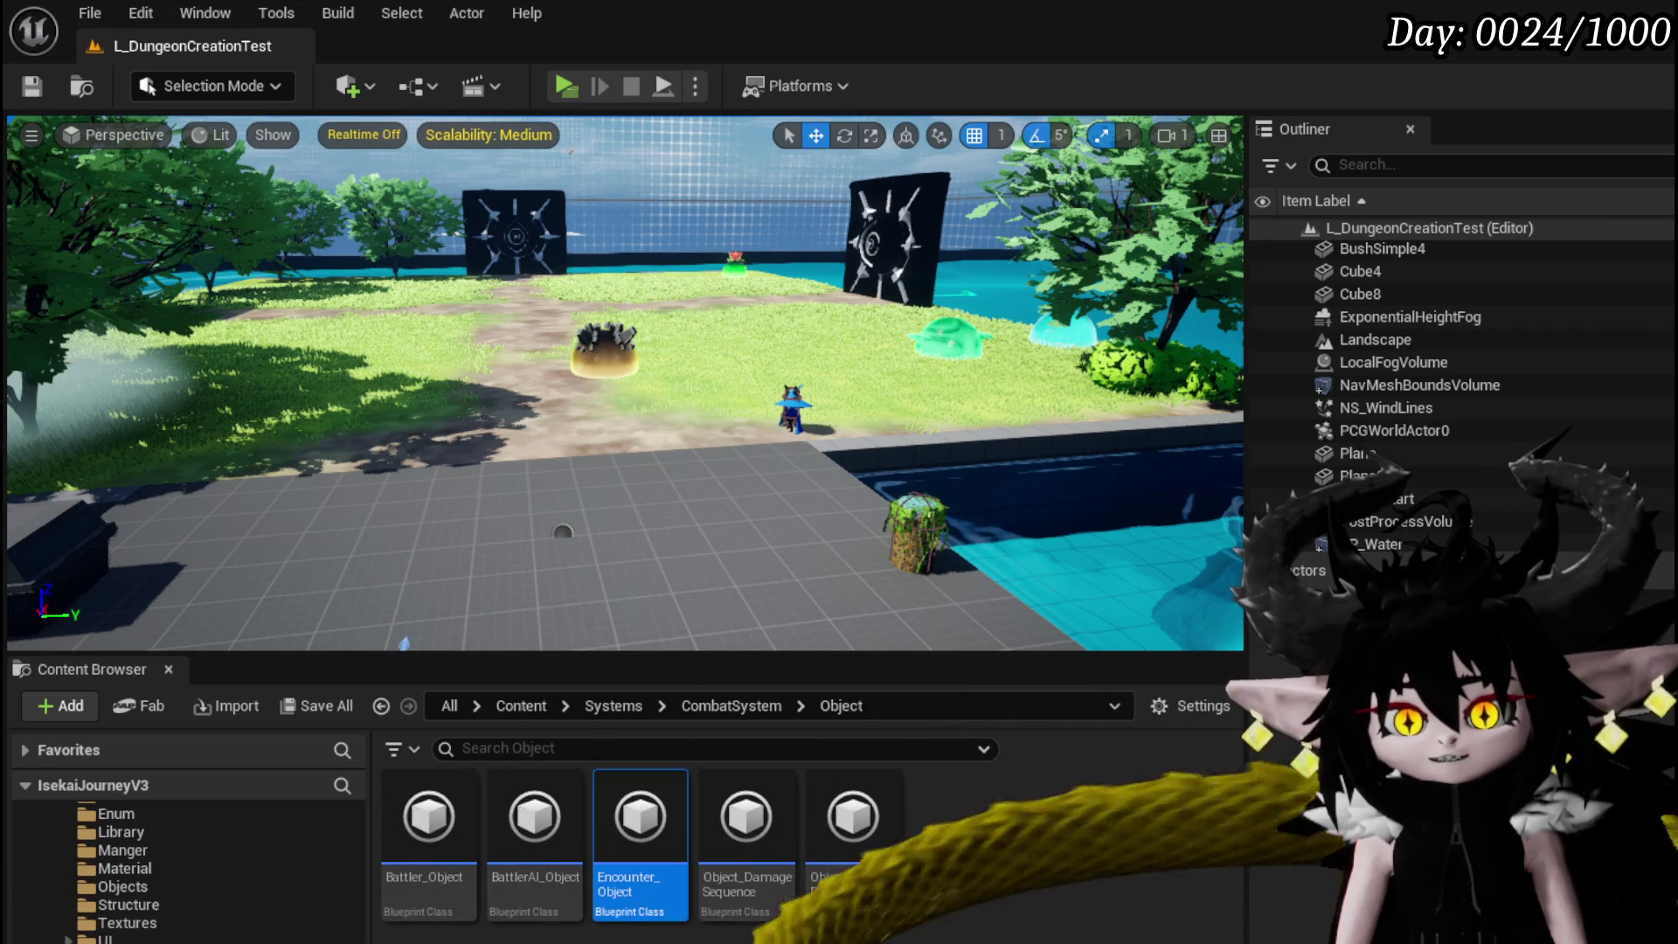
Browse to the EquipmentSystem Textures folder, then return to the BPC_Perks blueprint editor.
left_click(107, 925)
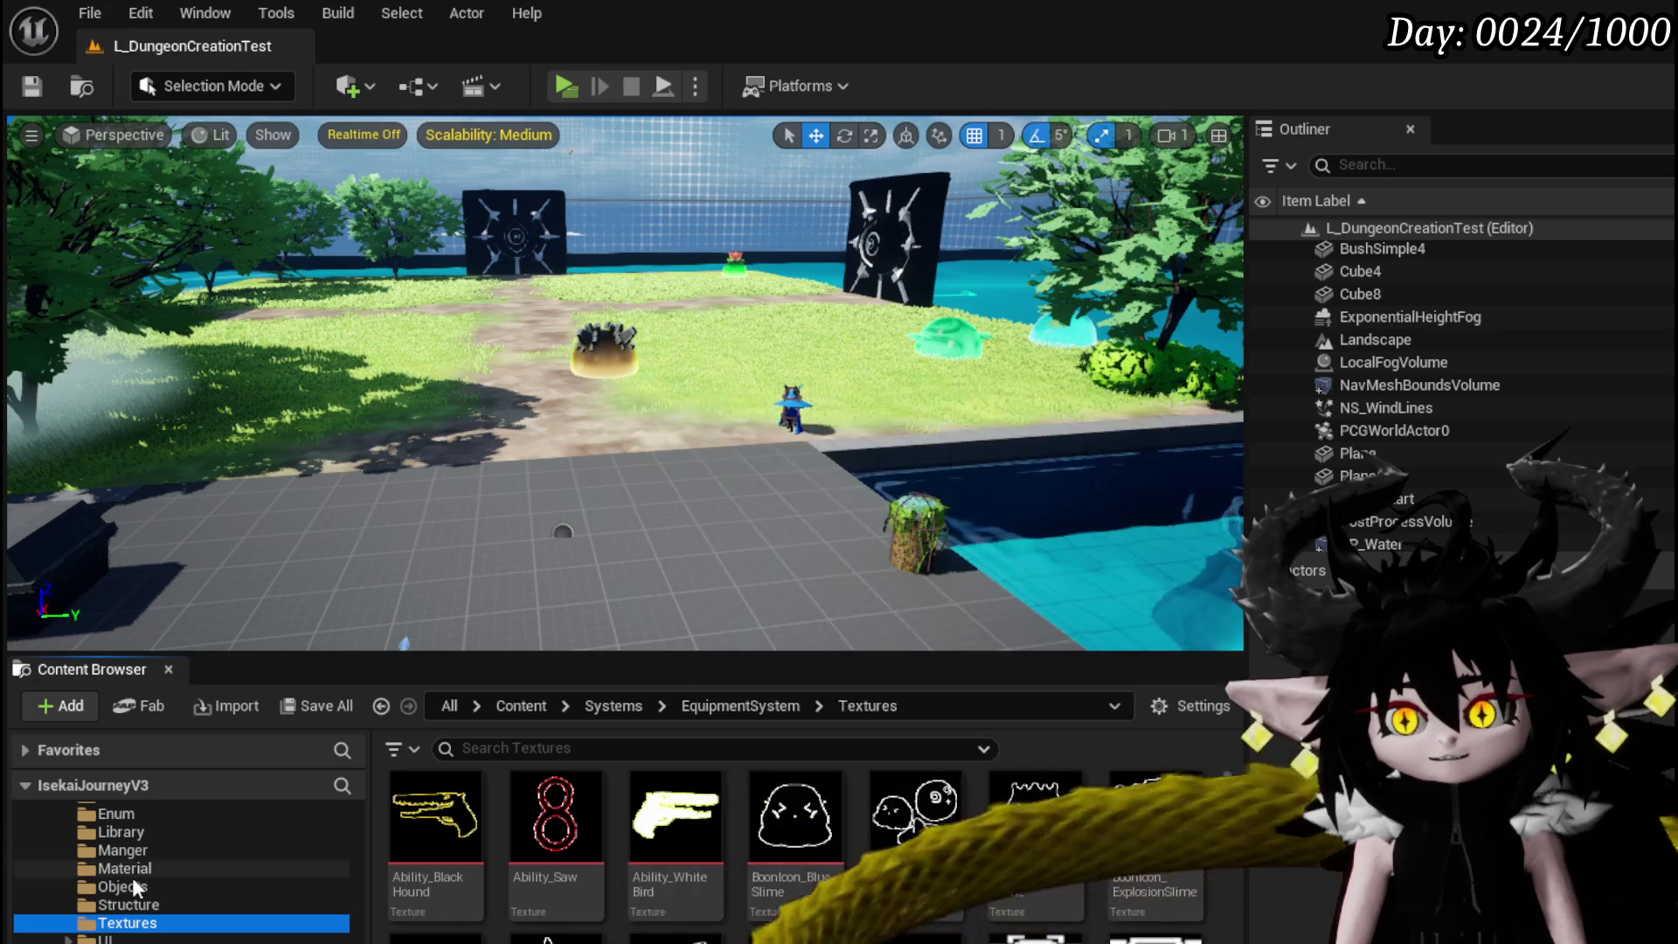
scroll(124, 878, "up", 3)
scroll(170, 880, "up", 5)
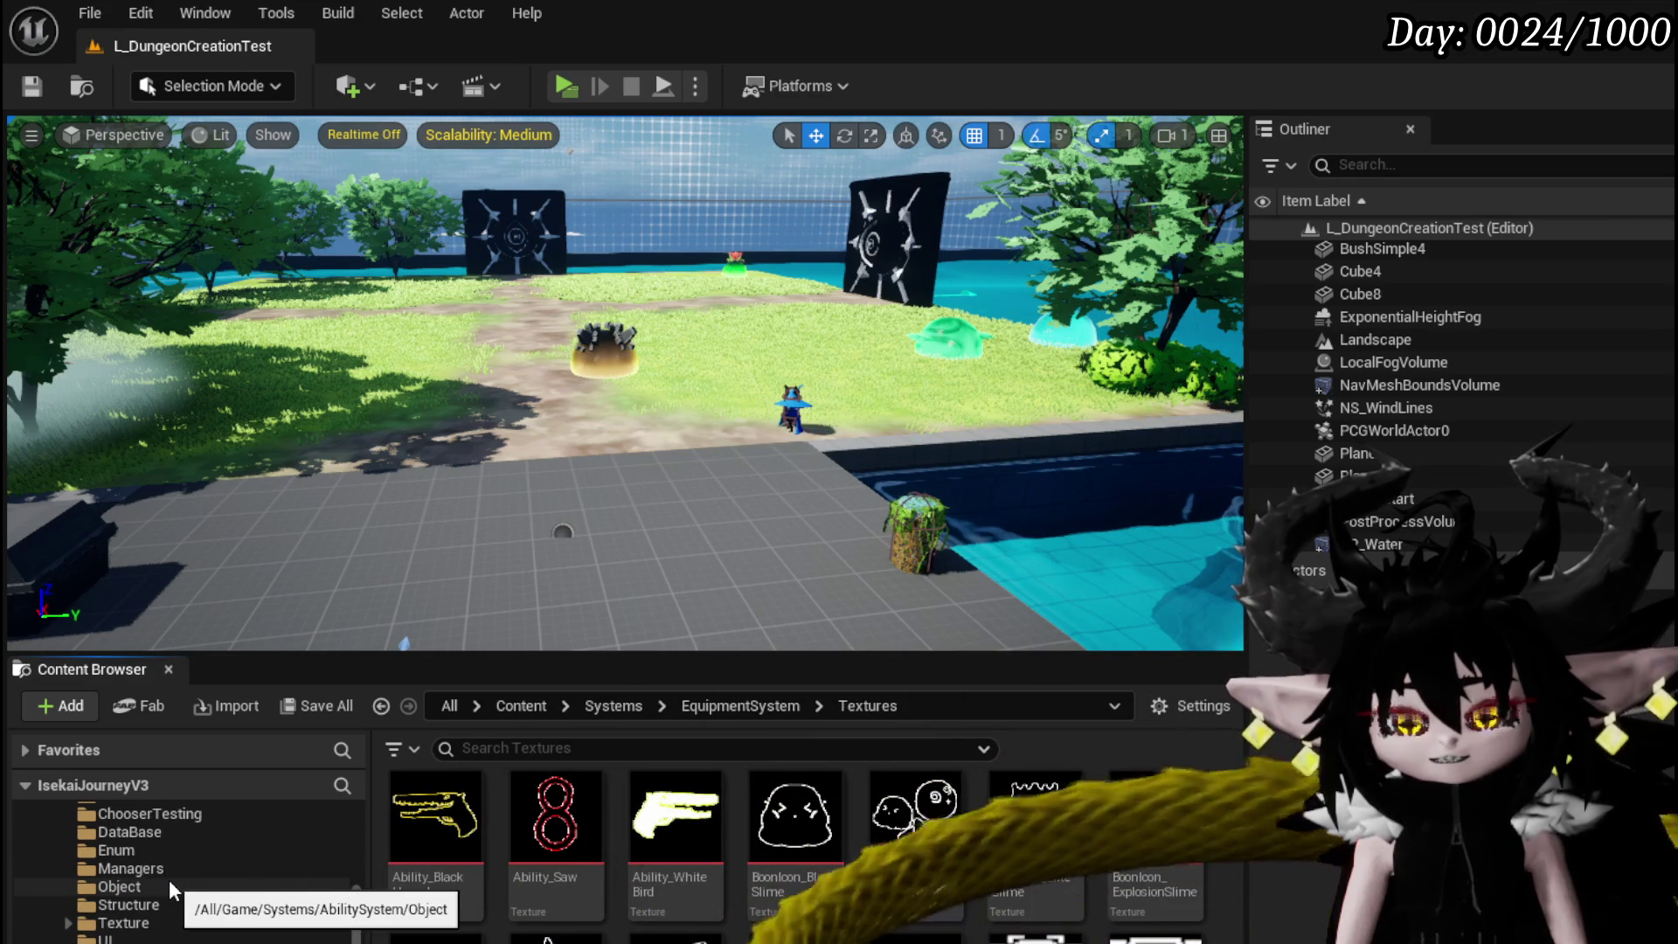
scroll(170, 879, "up", 2)
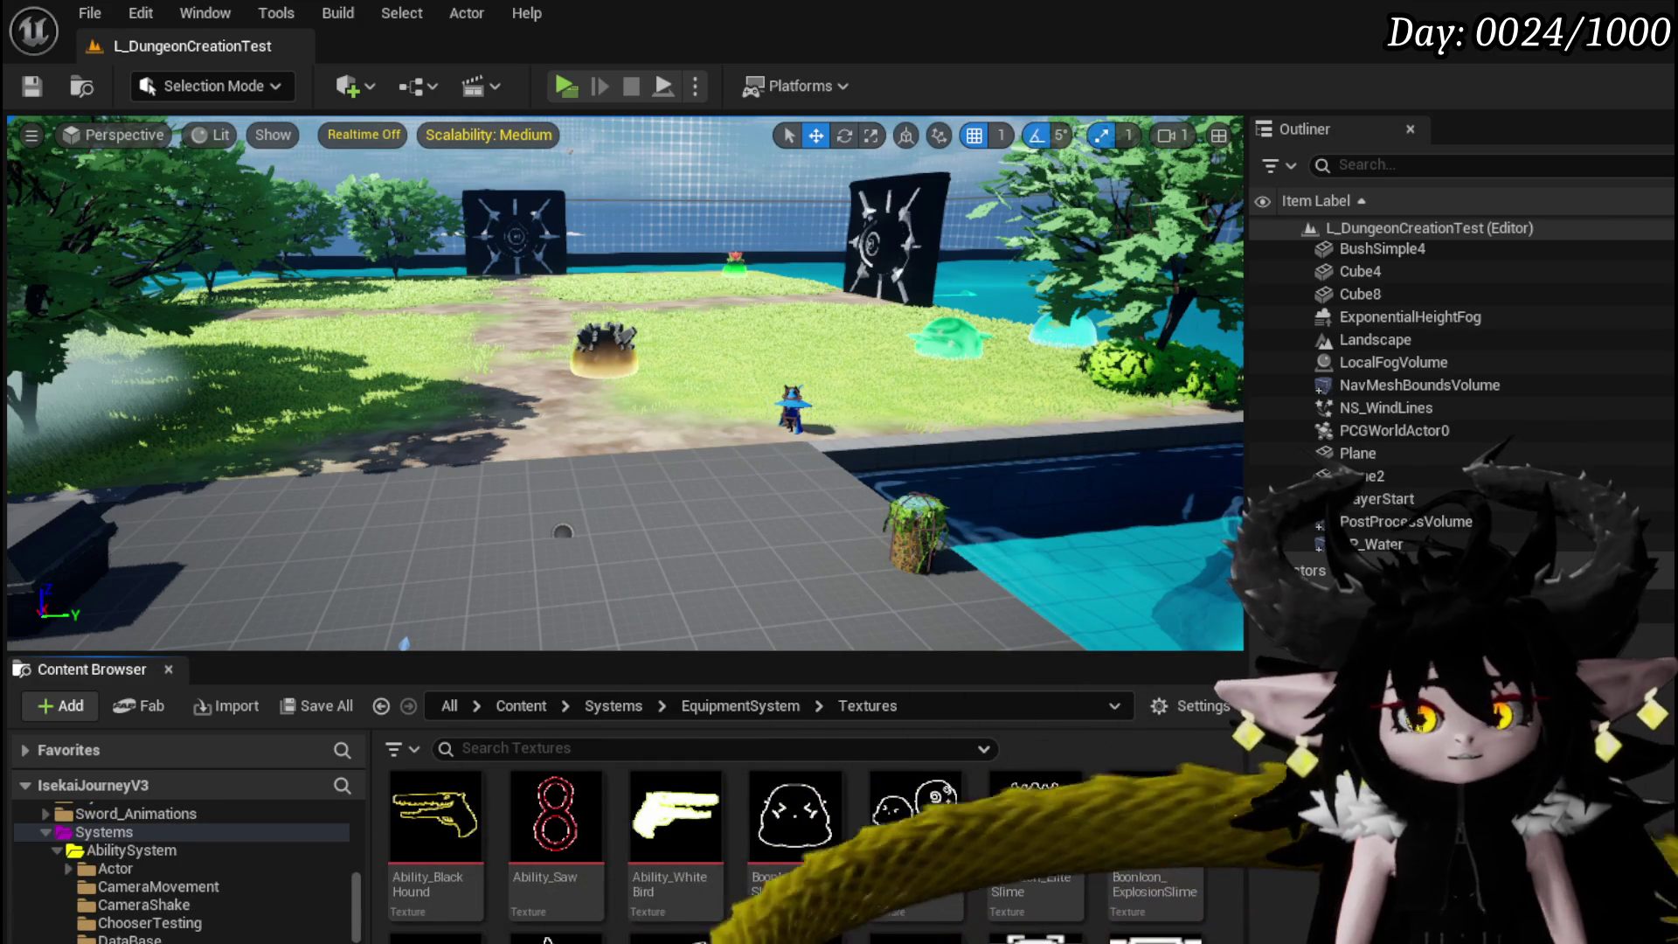
key("alt+Tab")
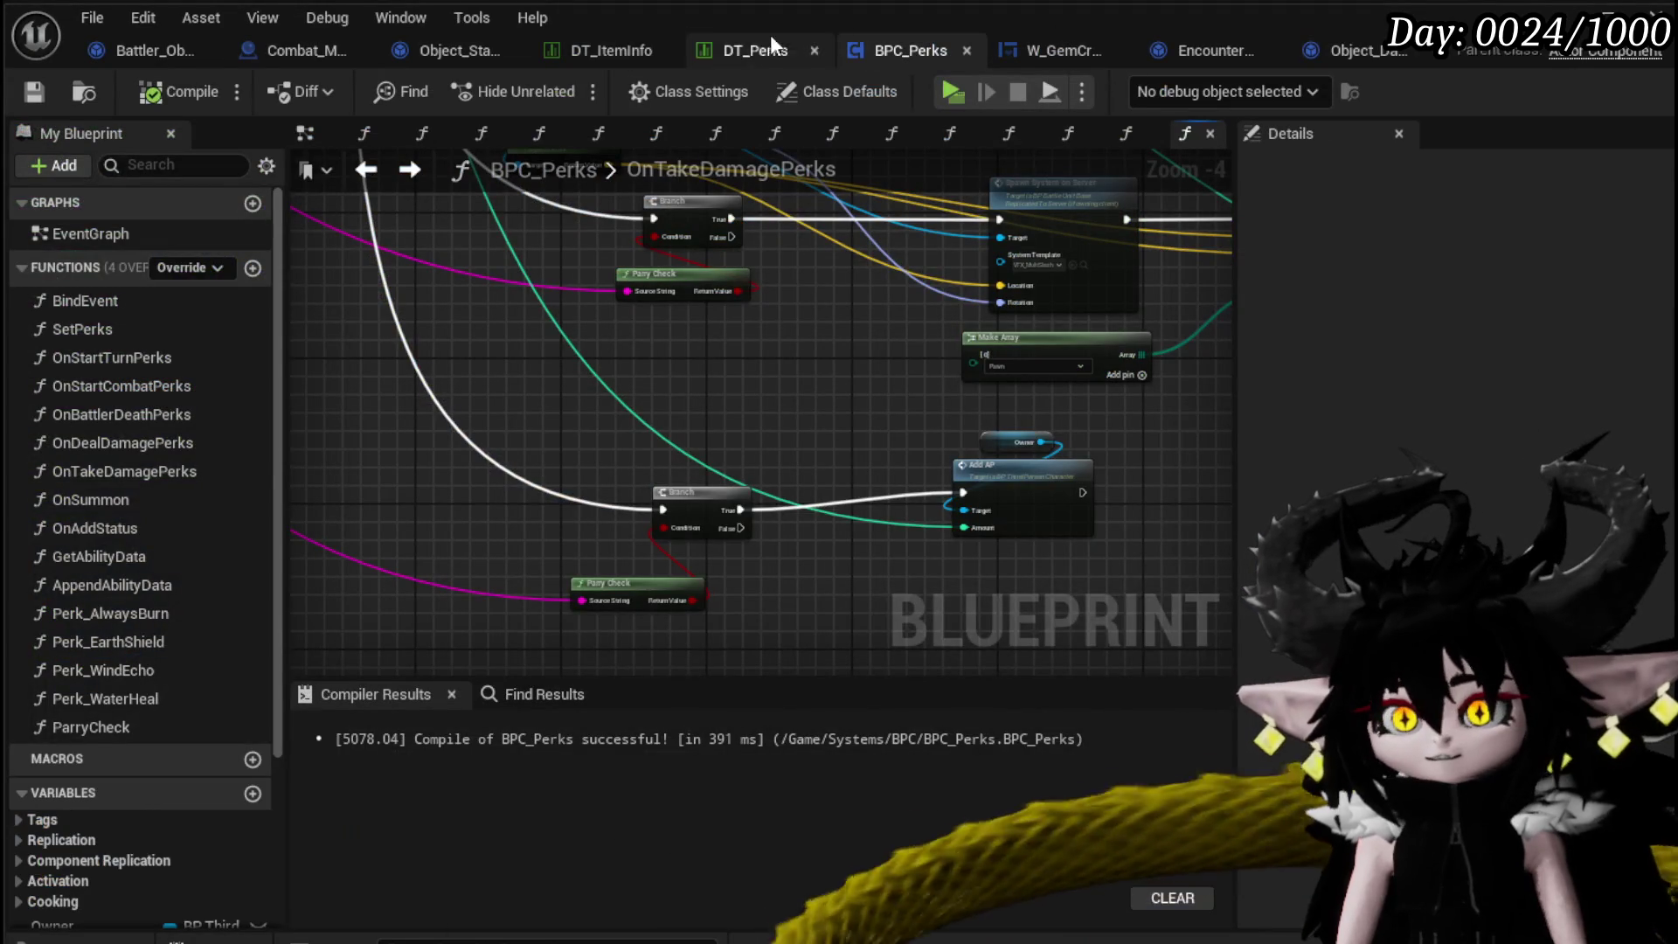
Open DT_Perks and browse the project textures in the content drawer for the T_P_PP icon.
left_click(771, 46)
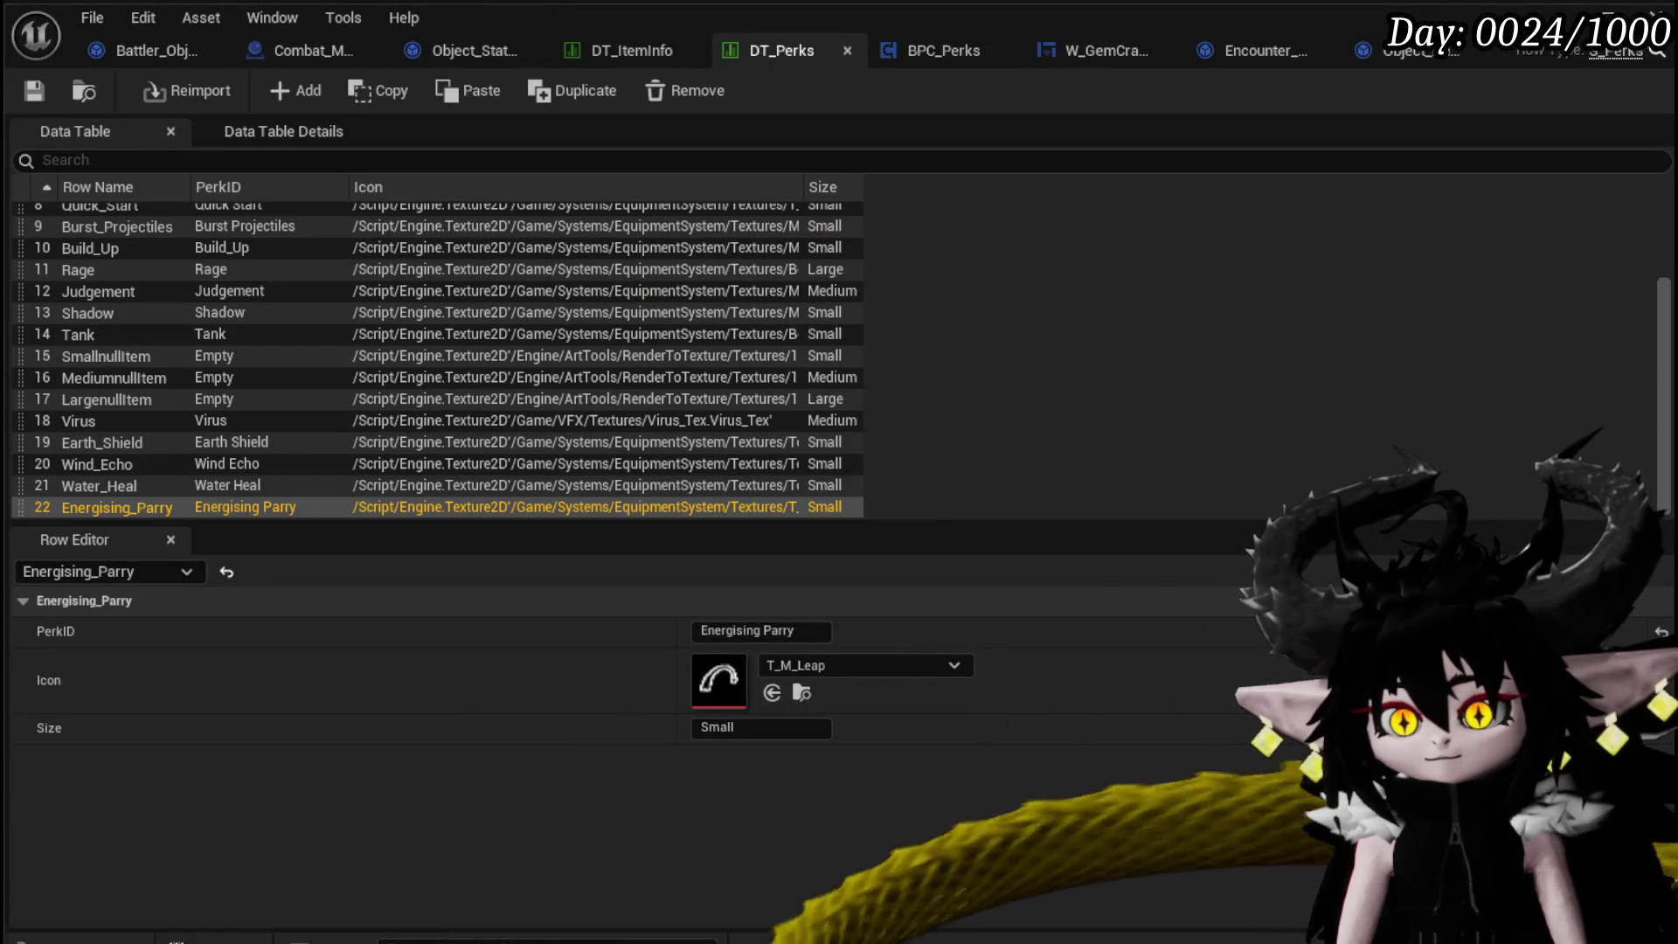
key("ctrl+space")
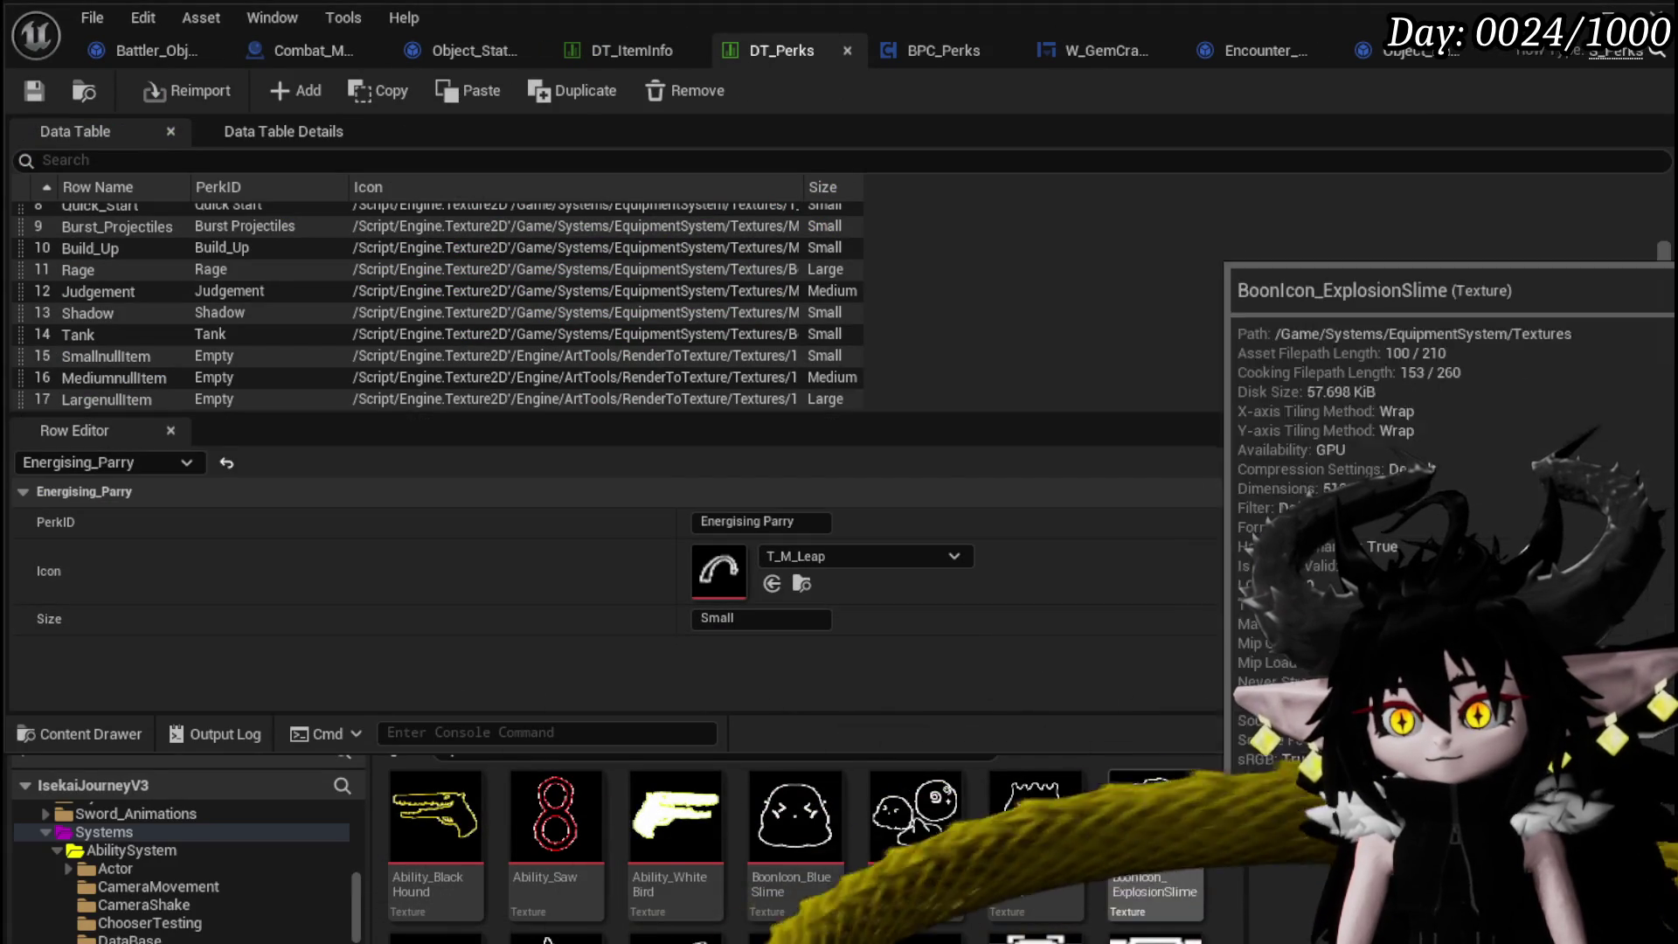
scroll(1223, 821, "down", 2)
scroll(1224, 869, "down", 4)
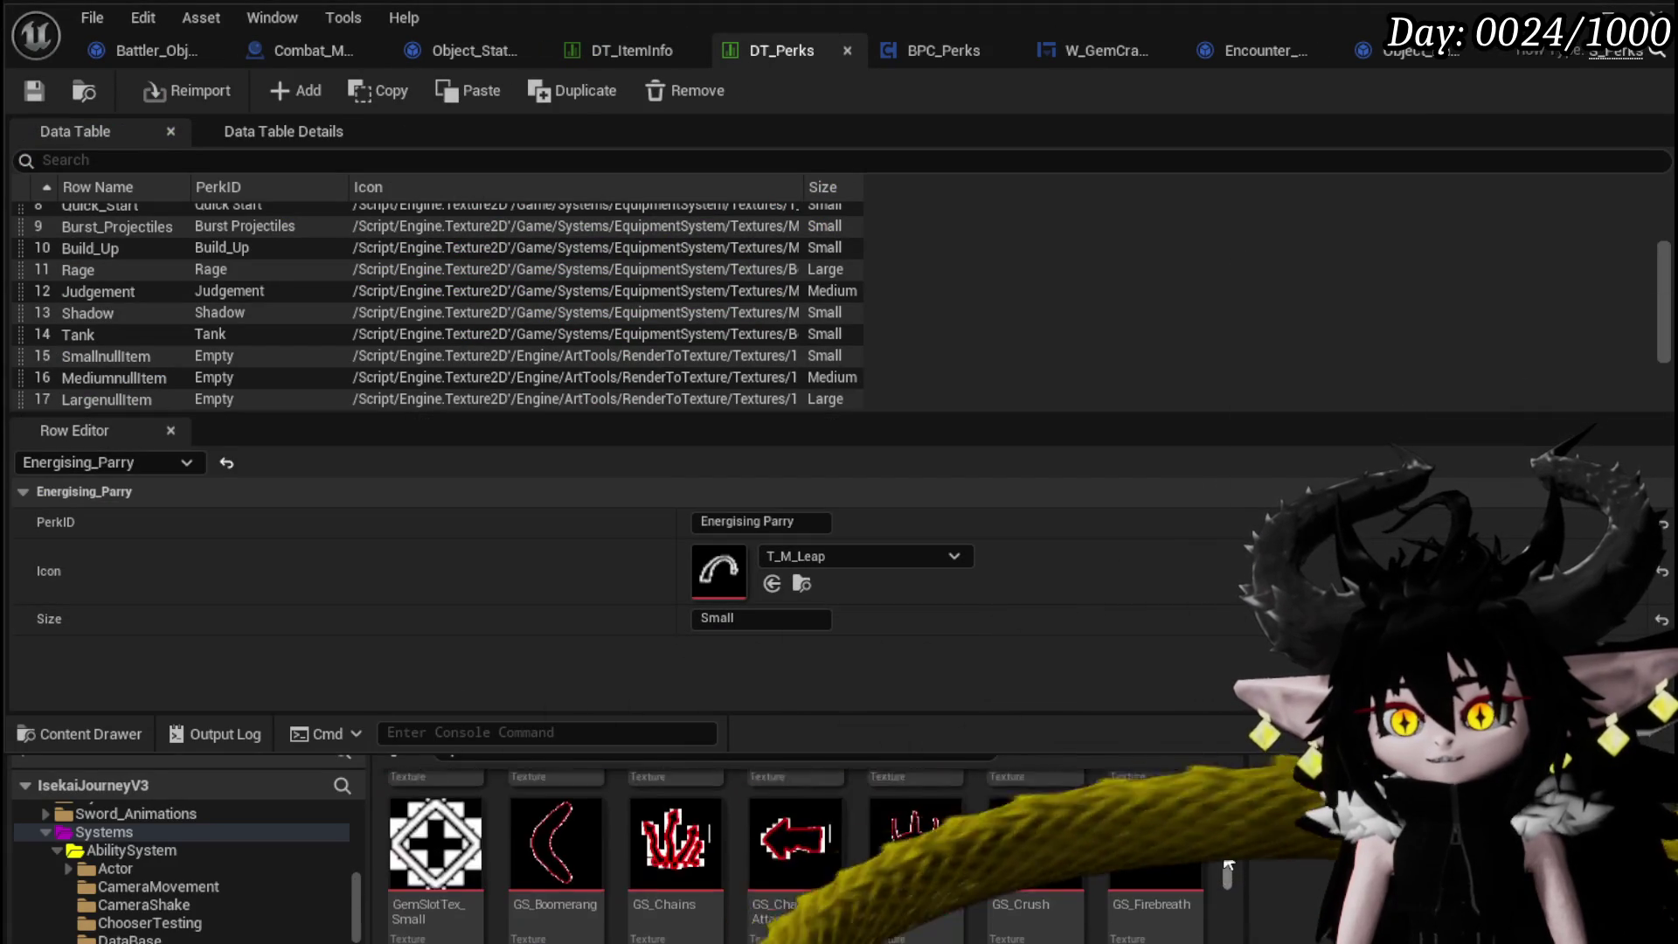
scroll(1224, 888, "down", 5)
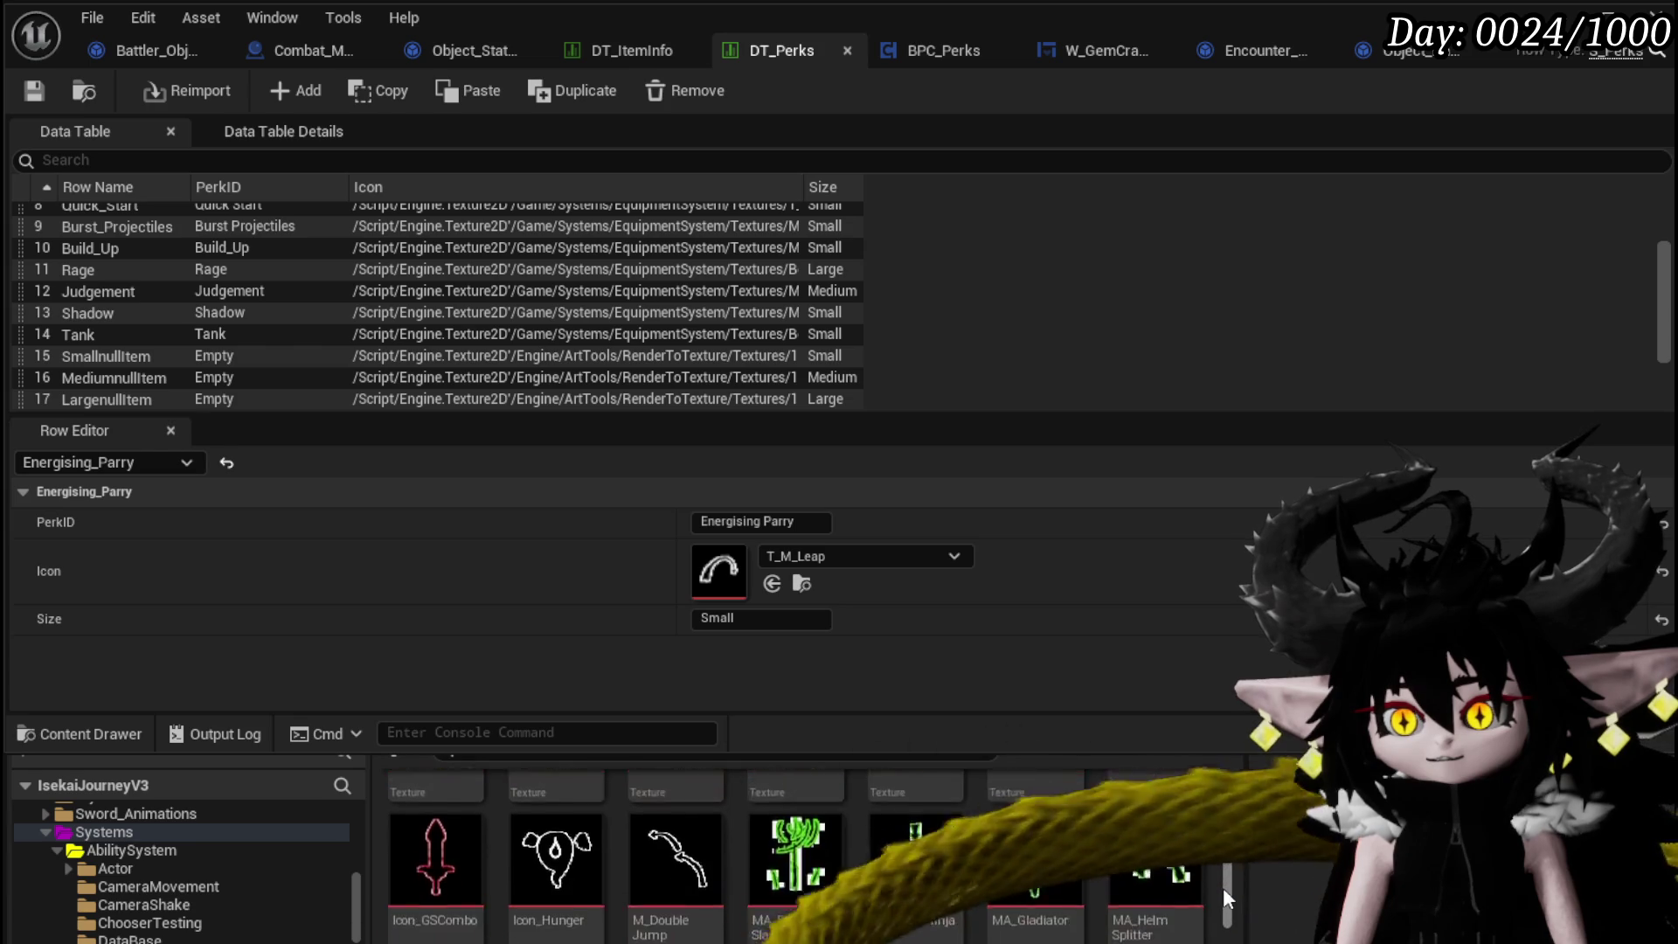
scroll(1219, 910, "down", 2)
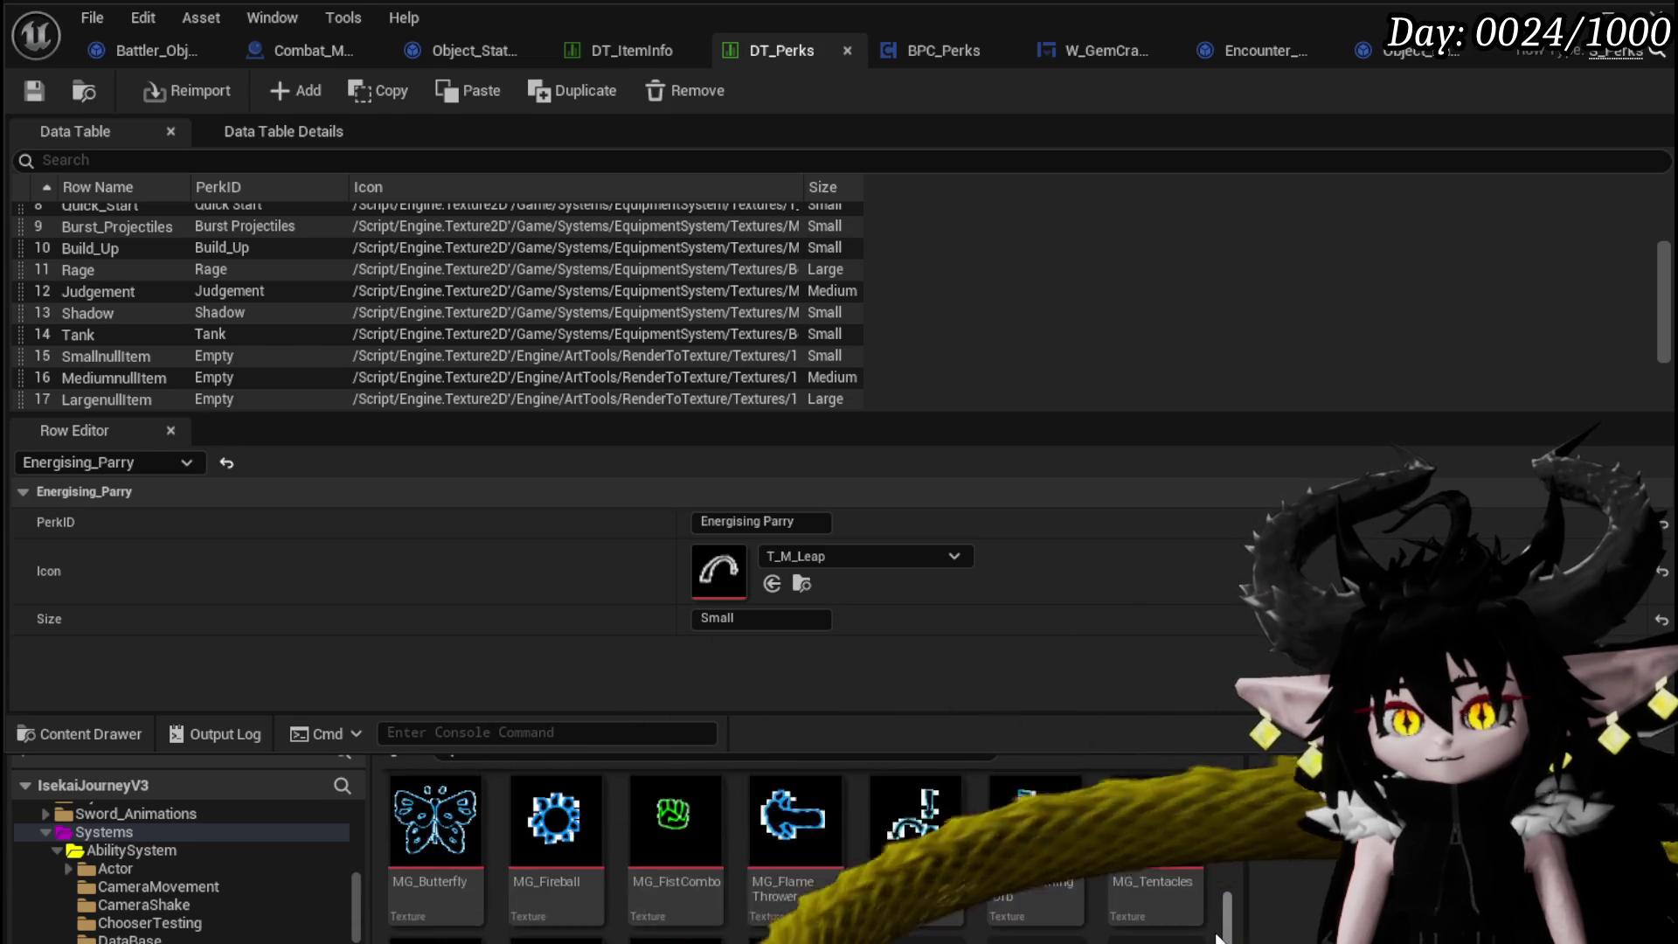
scroll(1219, 910, "down", 3)
scroll(1219, 910, "down", 5)
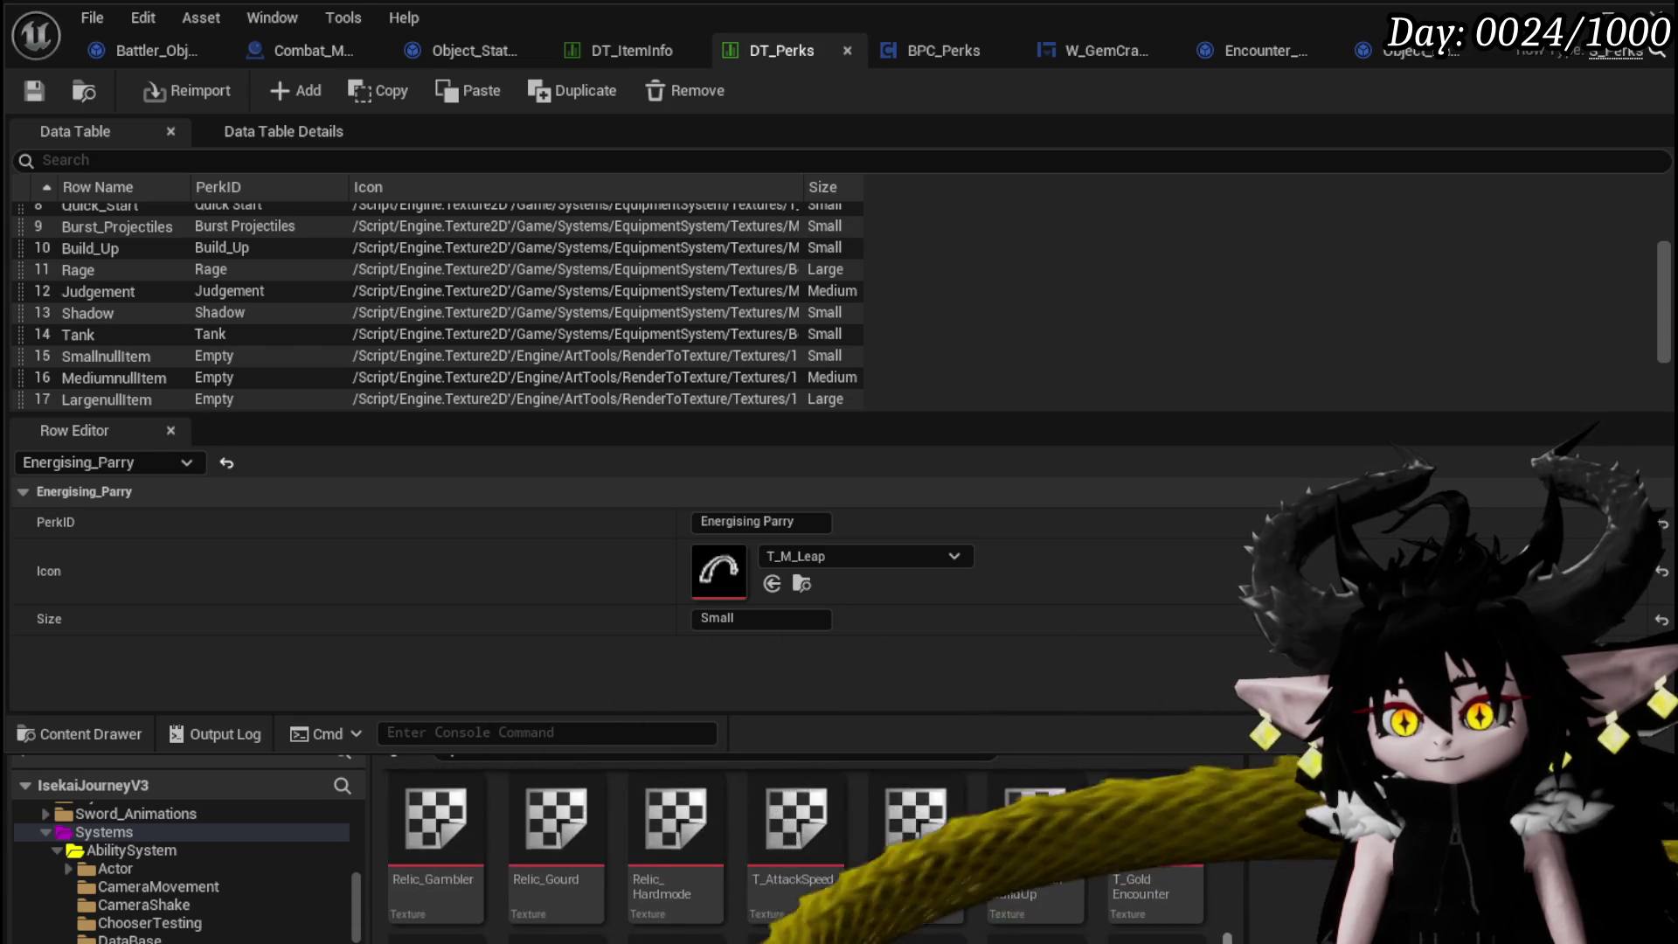
scroll(1220, 911, "down", 3)
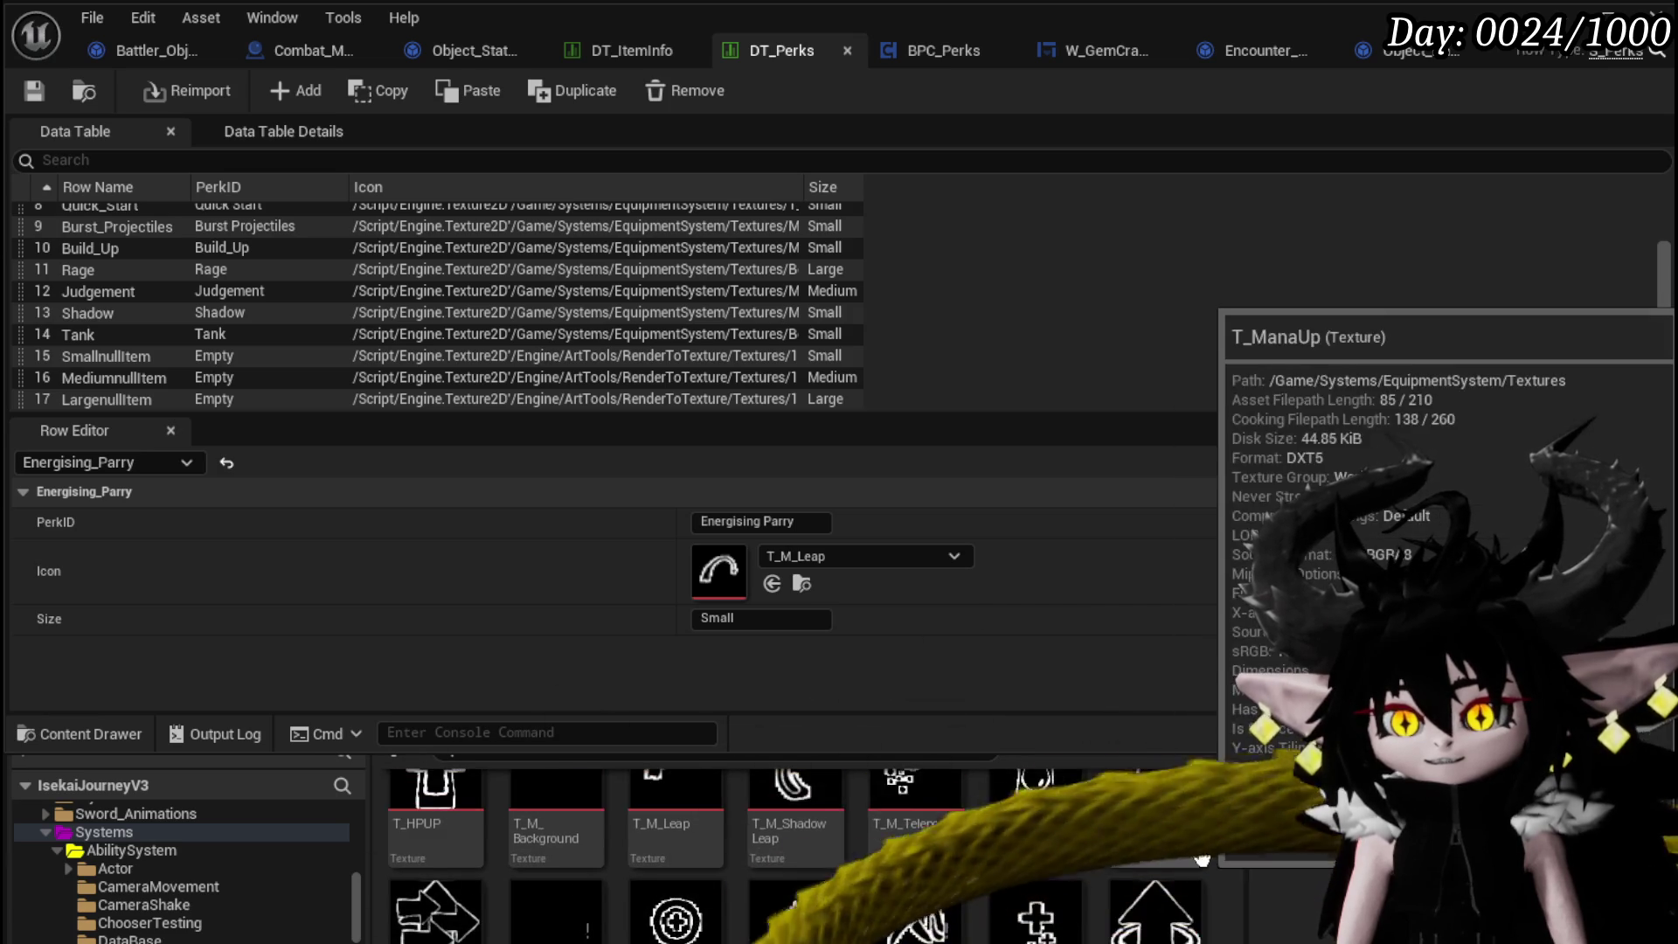
scroll(1154, 875, "up", 1)
Assign T_P_PP to the Energising_Parry Icon field and save DT_Perks.
mouse_move(915, 909)
left_mouse_down()
mouse_move(615, 542)
mouse_move(701, 564)
left_mouse_up()
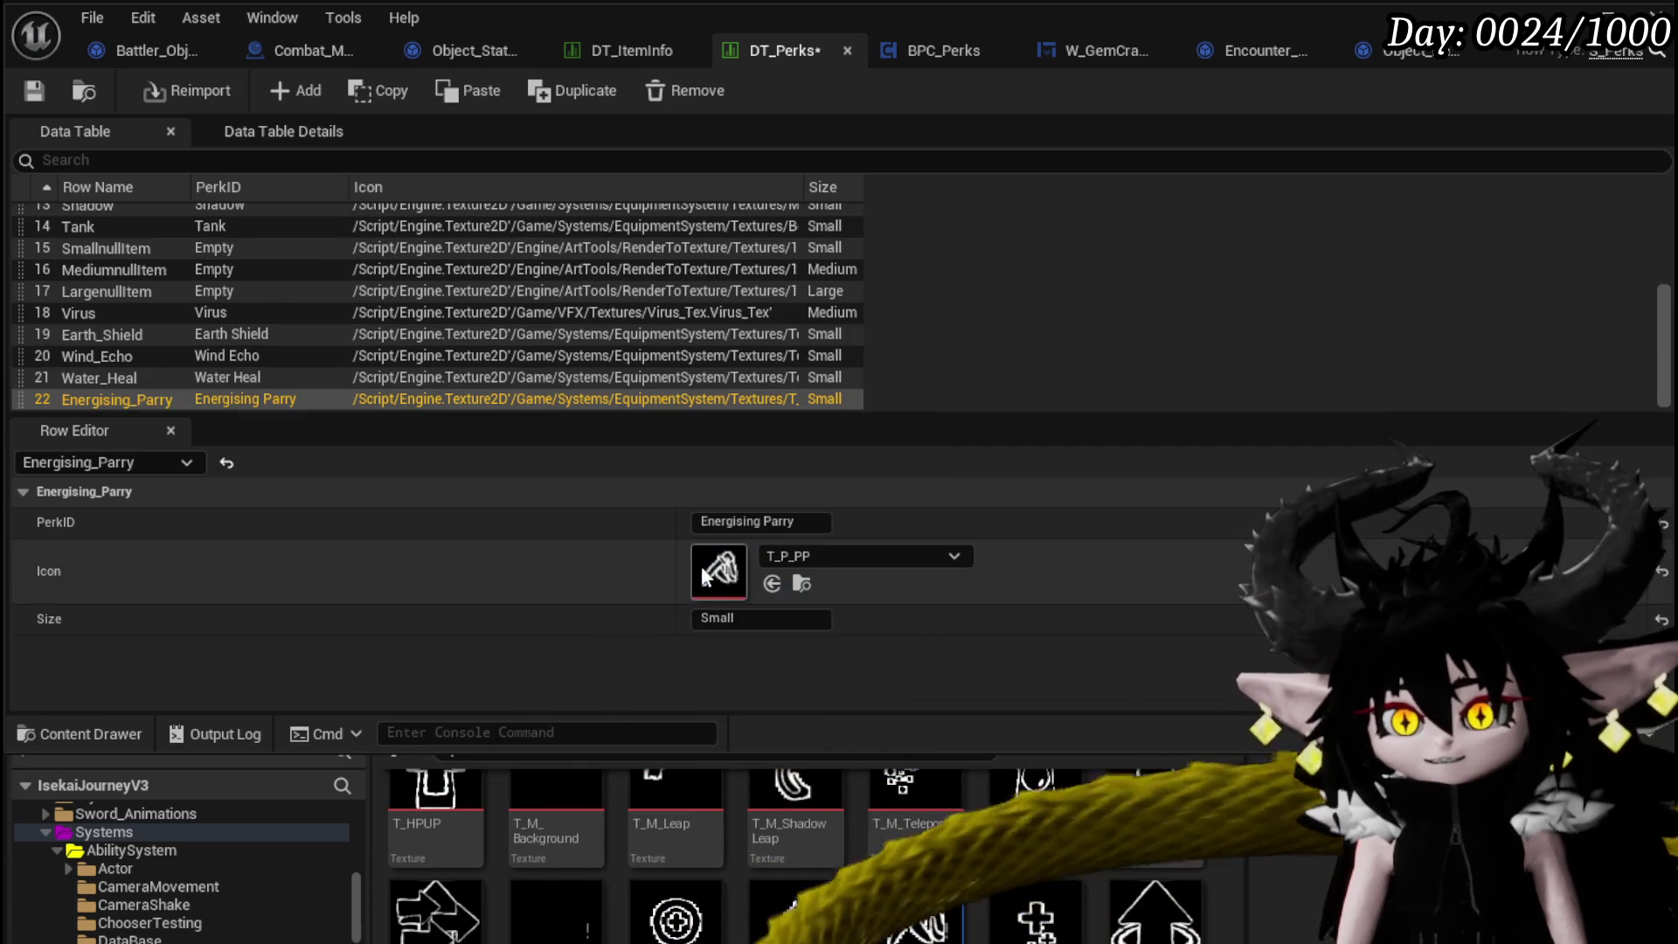
left_click(48, 91)
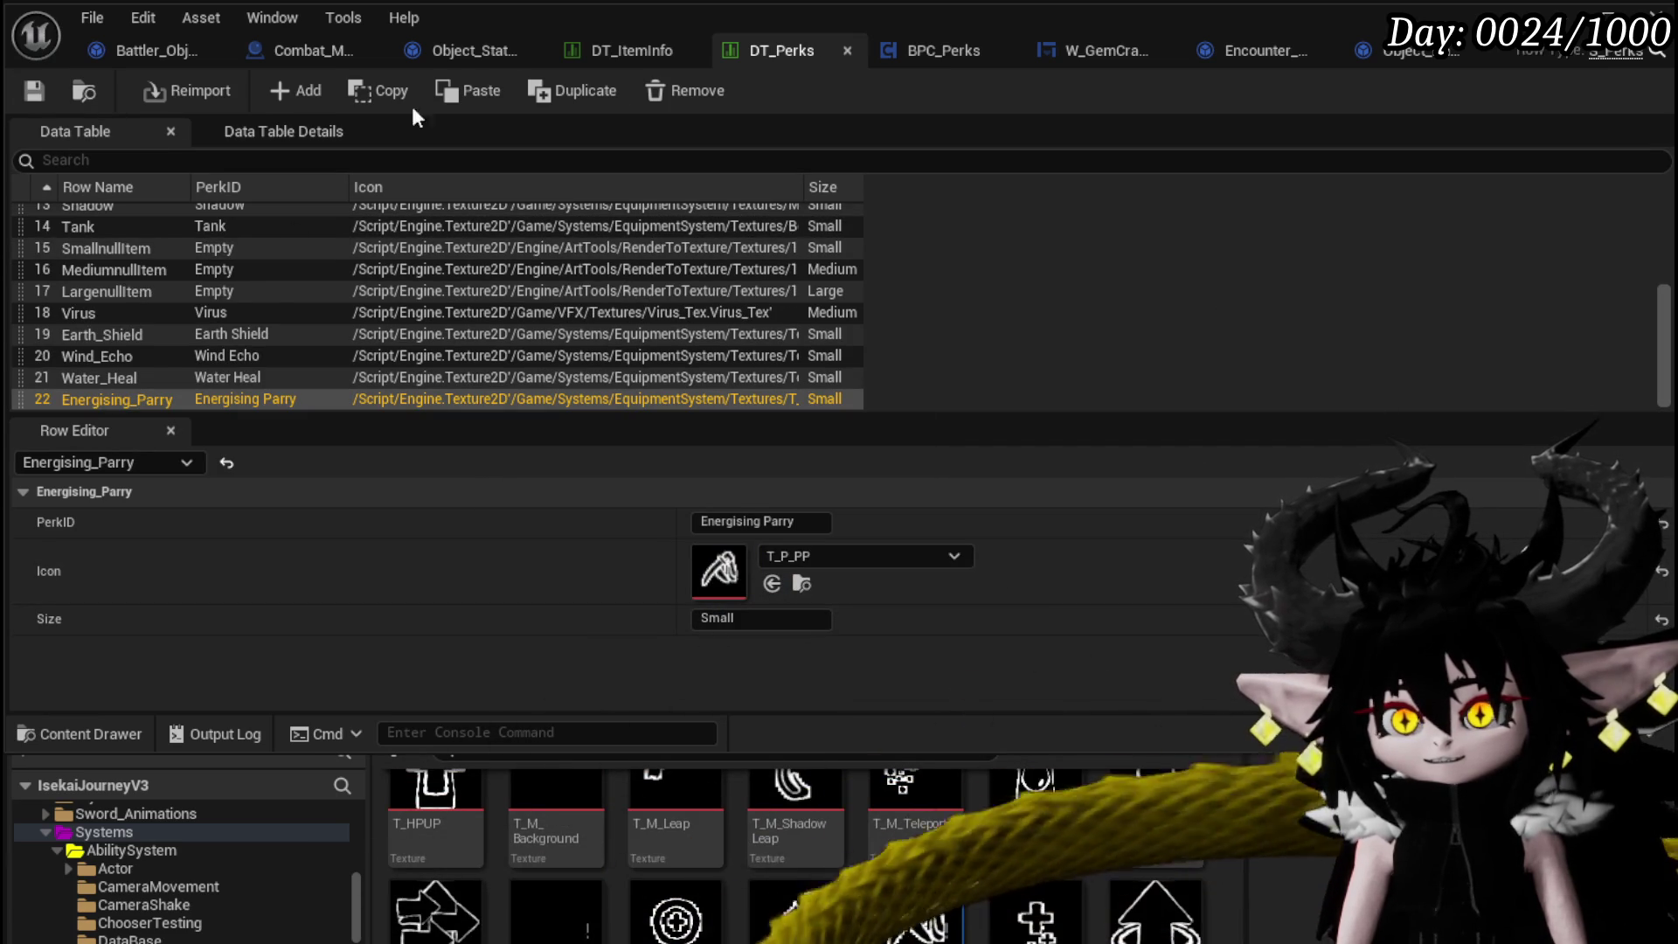
left_click(635, 52)
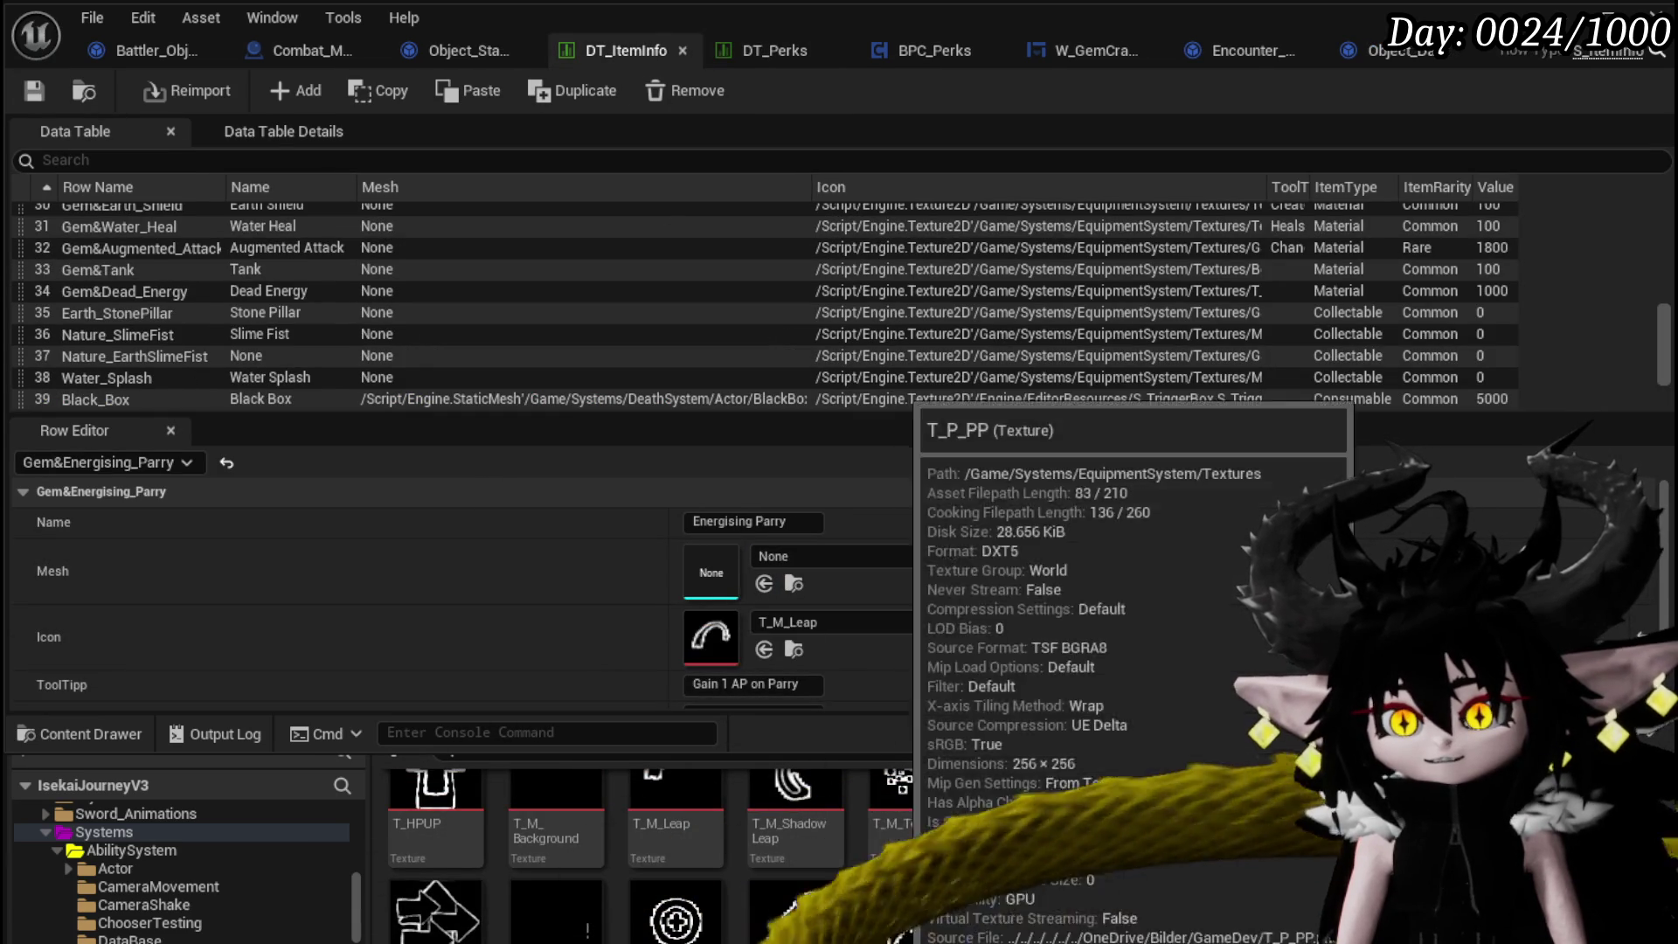
Drop the T_P_PP texture onto the Gem&Energising_Parry row's Icon in DT_ItemInfo, then return to DT_Perks.
left_click_drag(915, 909, 711, 638)
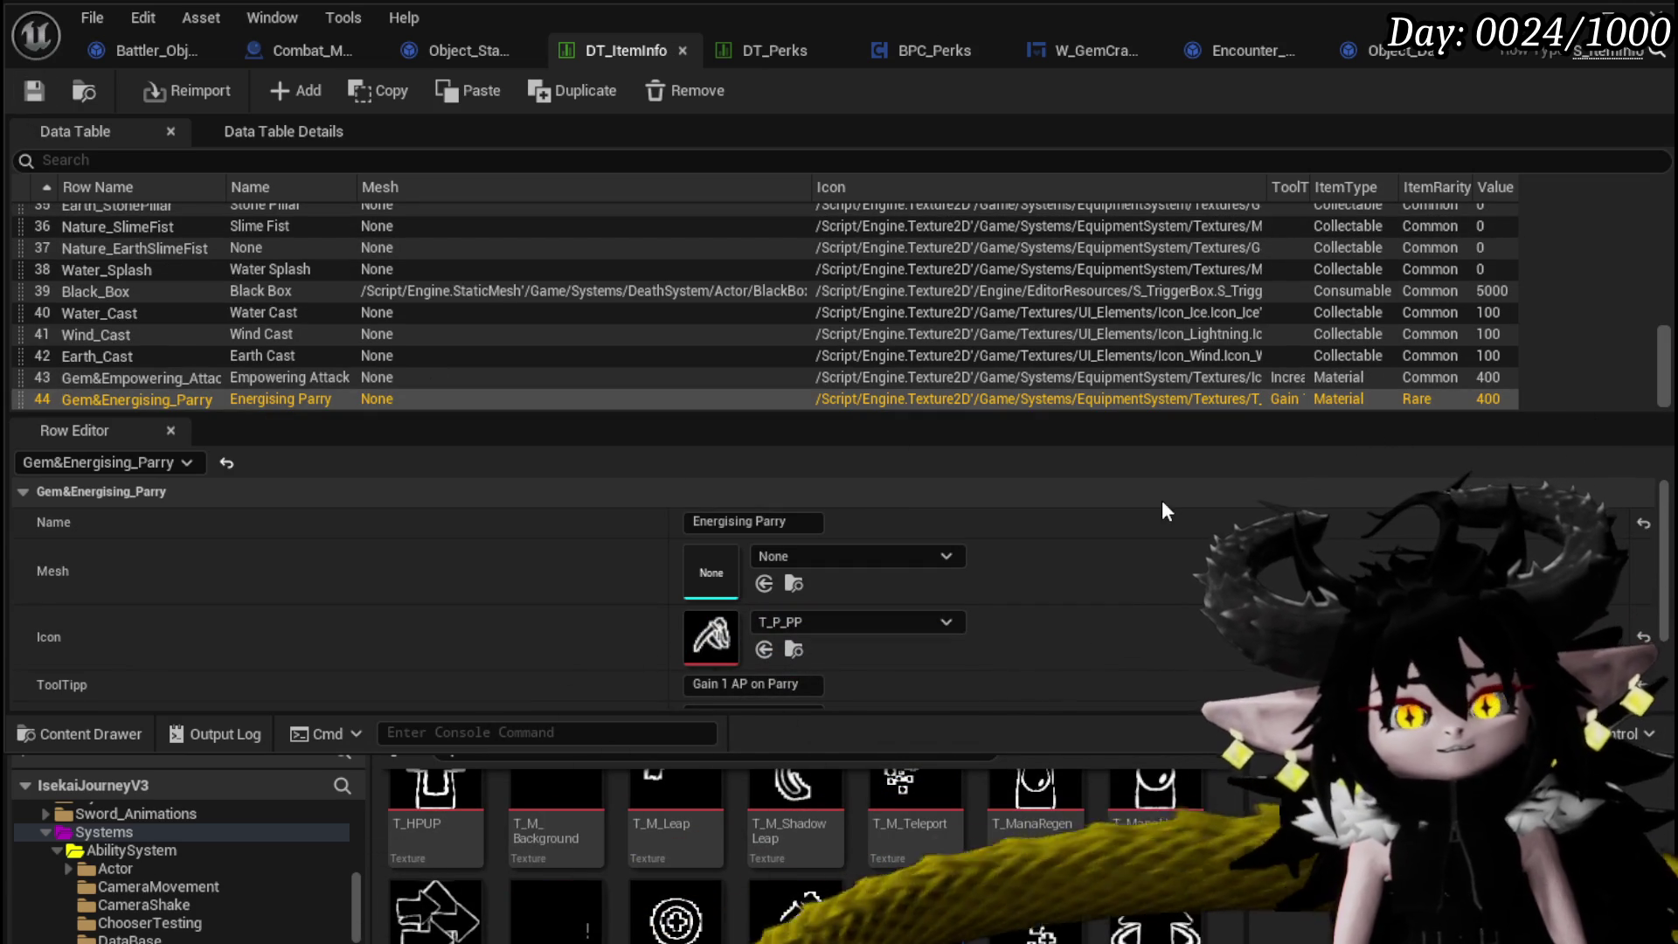
left_click(776, 50)
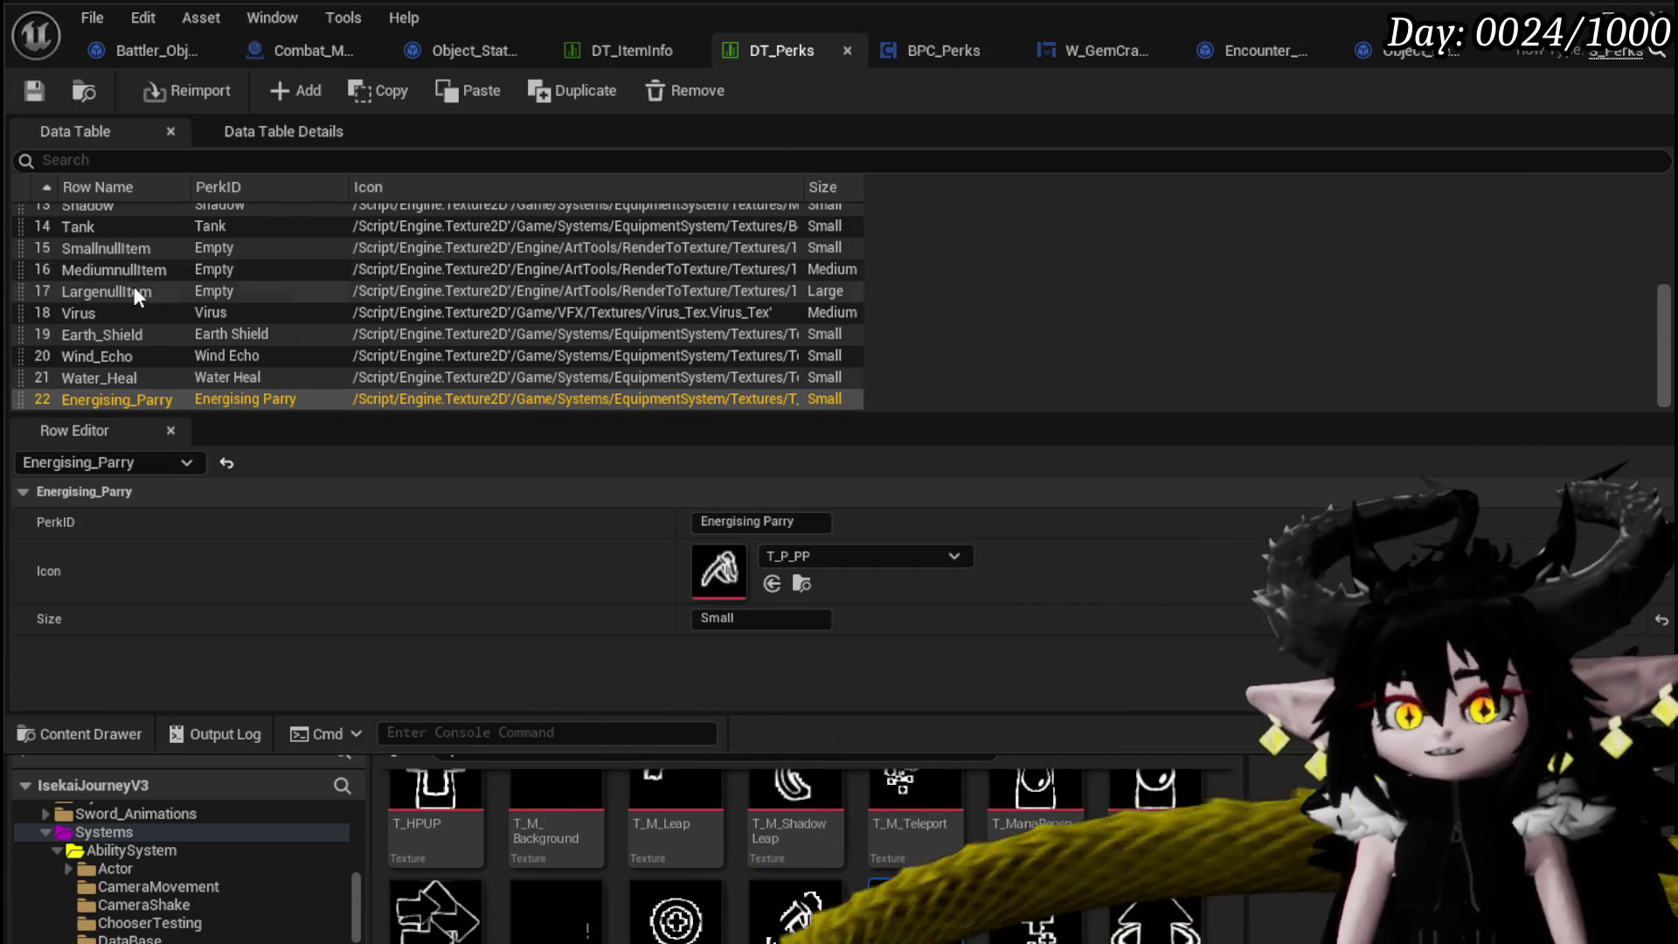
Scroll through DT_Perks to review the Burst_Projectiles entry, then switch back to DT_ItemInfo.
scroll(134, 286, "up", 5)
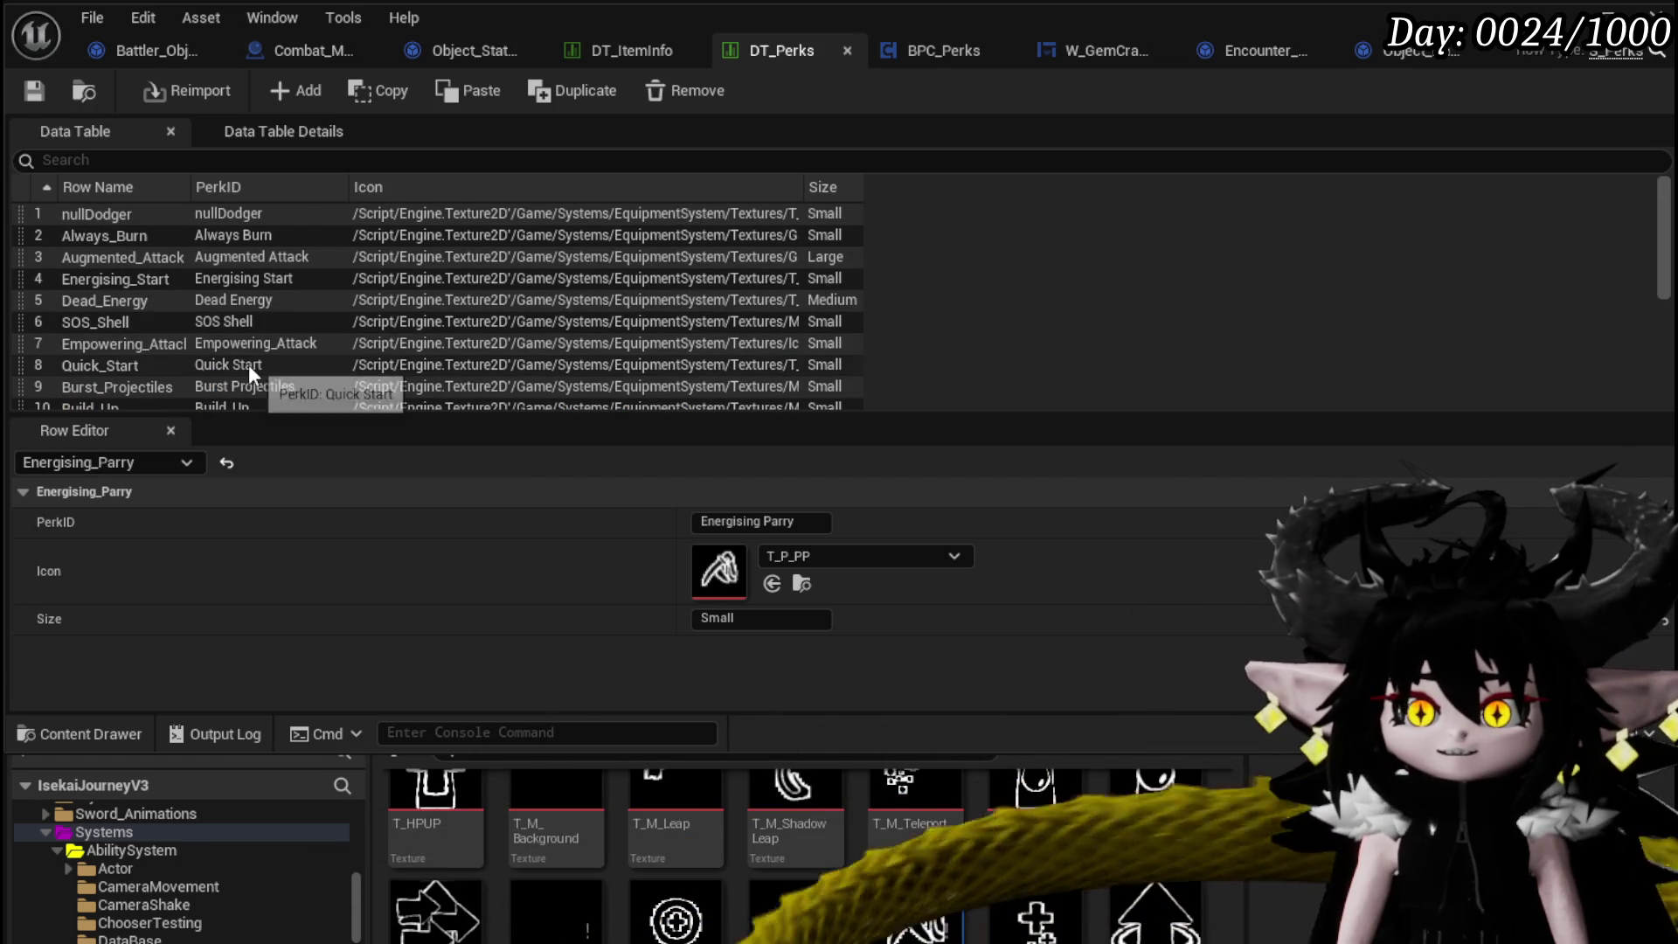
scroll(250, 364, "down", 1)
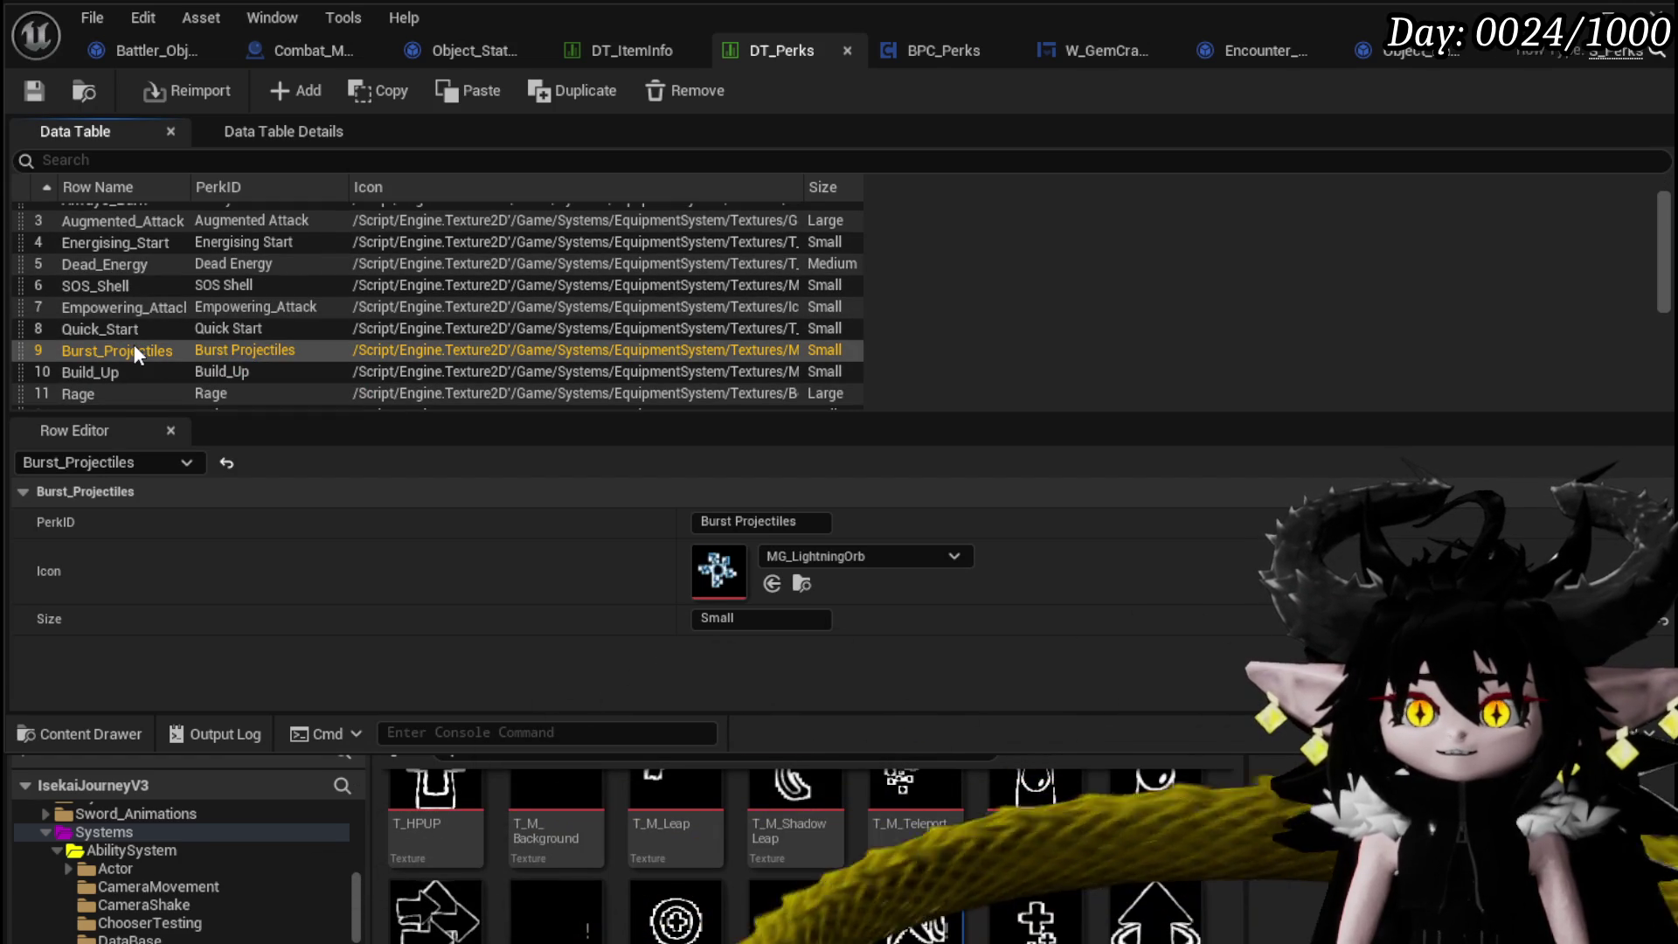
scroll(187, 350, "down", 2)
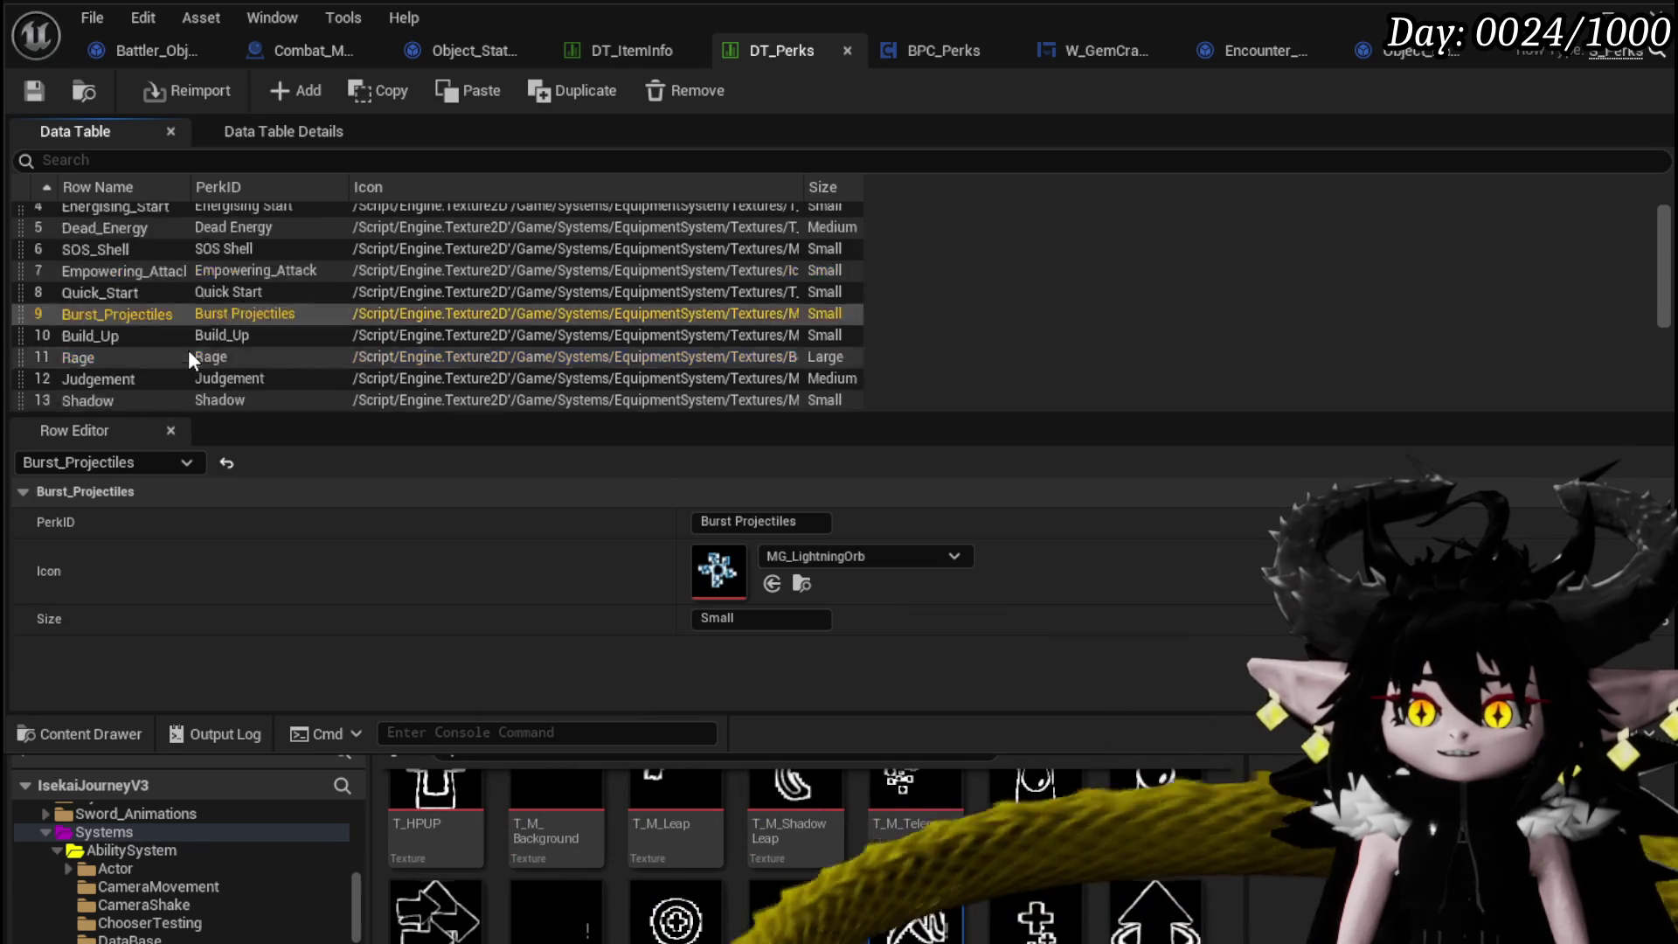
scroll(189, 358, "down", 1)
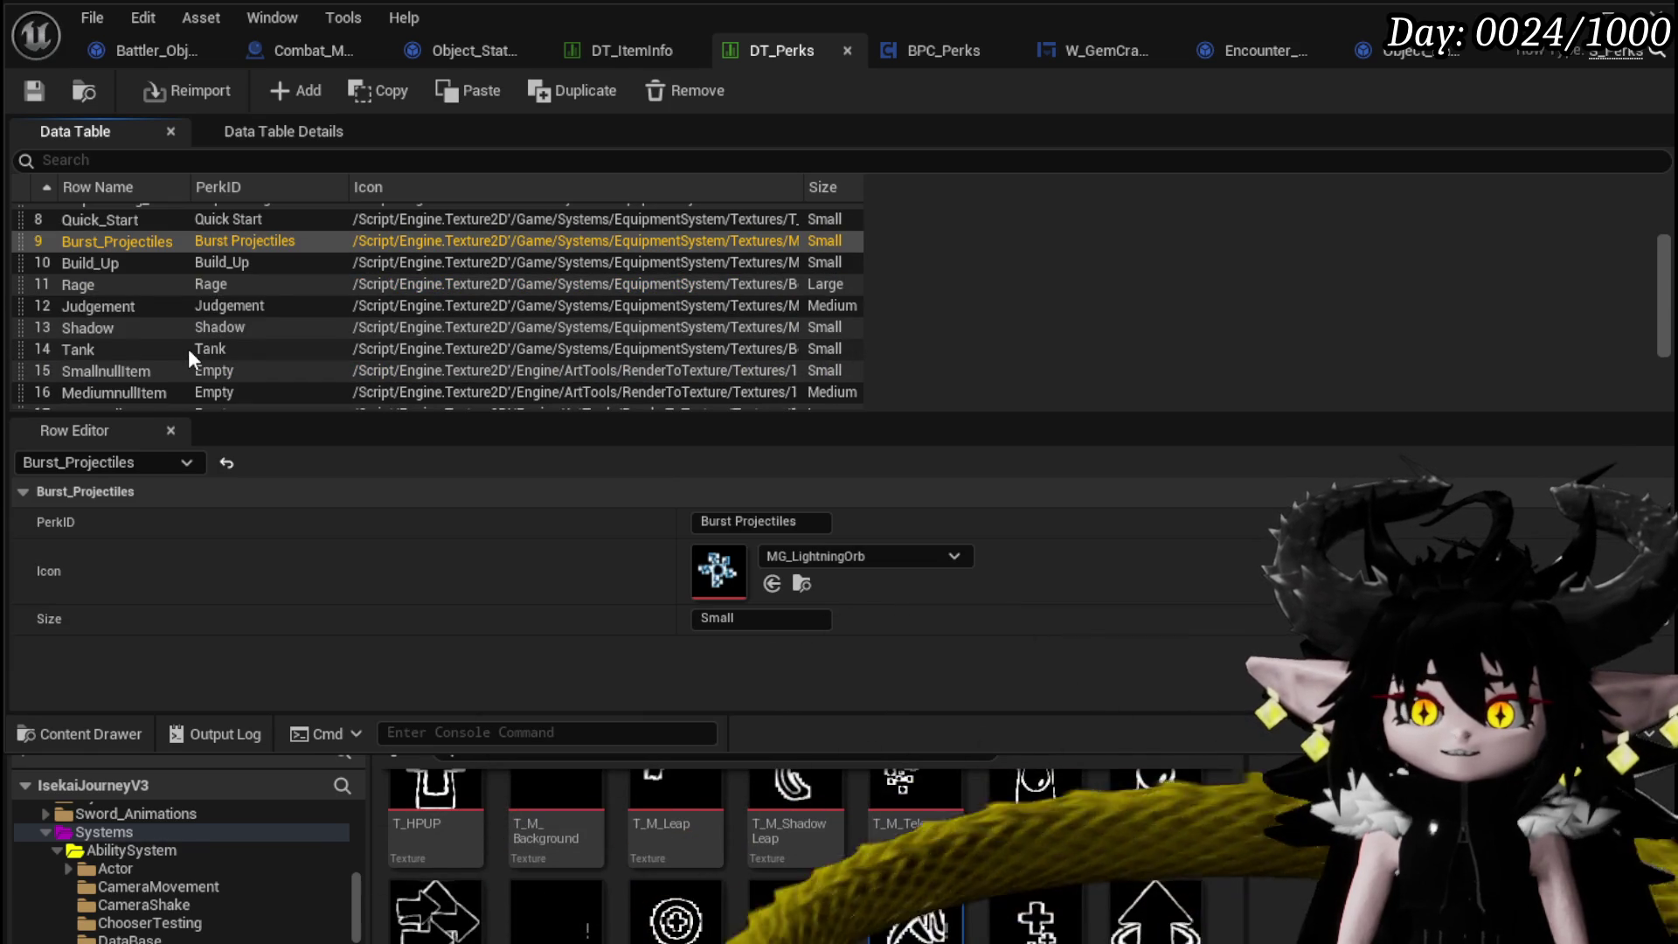
scroll(187, 349, "down", 3)
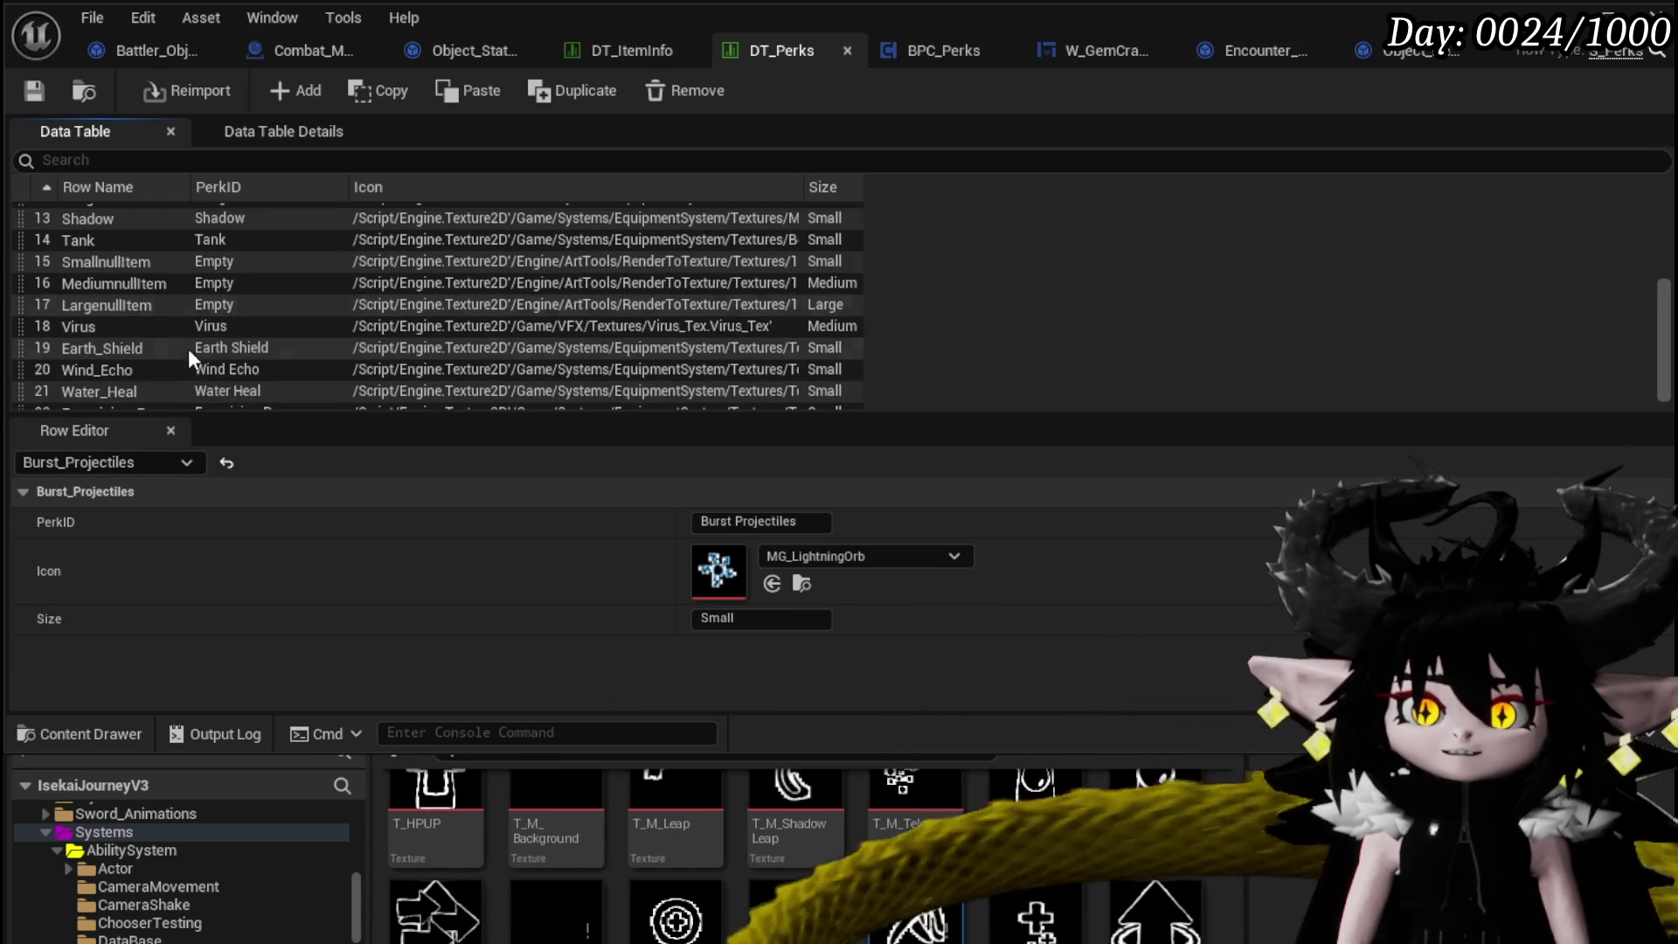
scroll(187, 358, "down", 1)
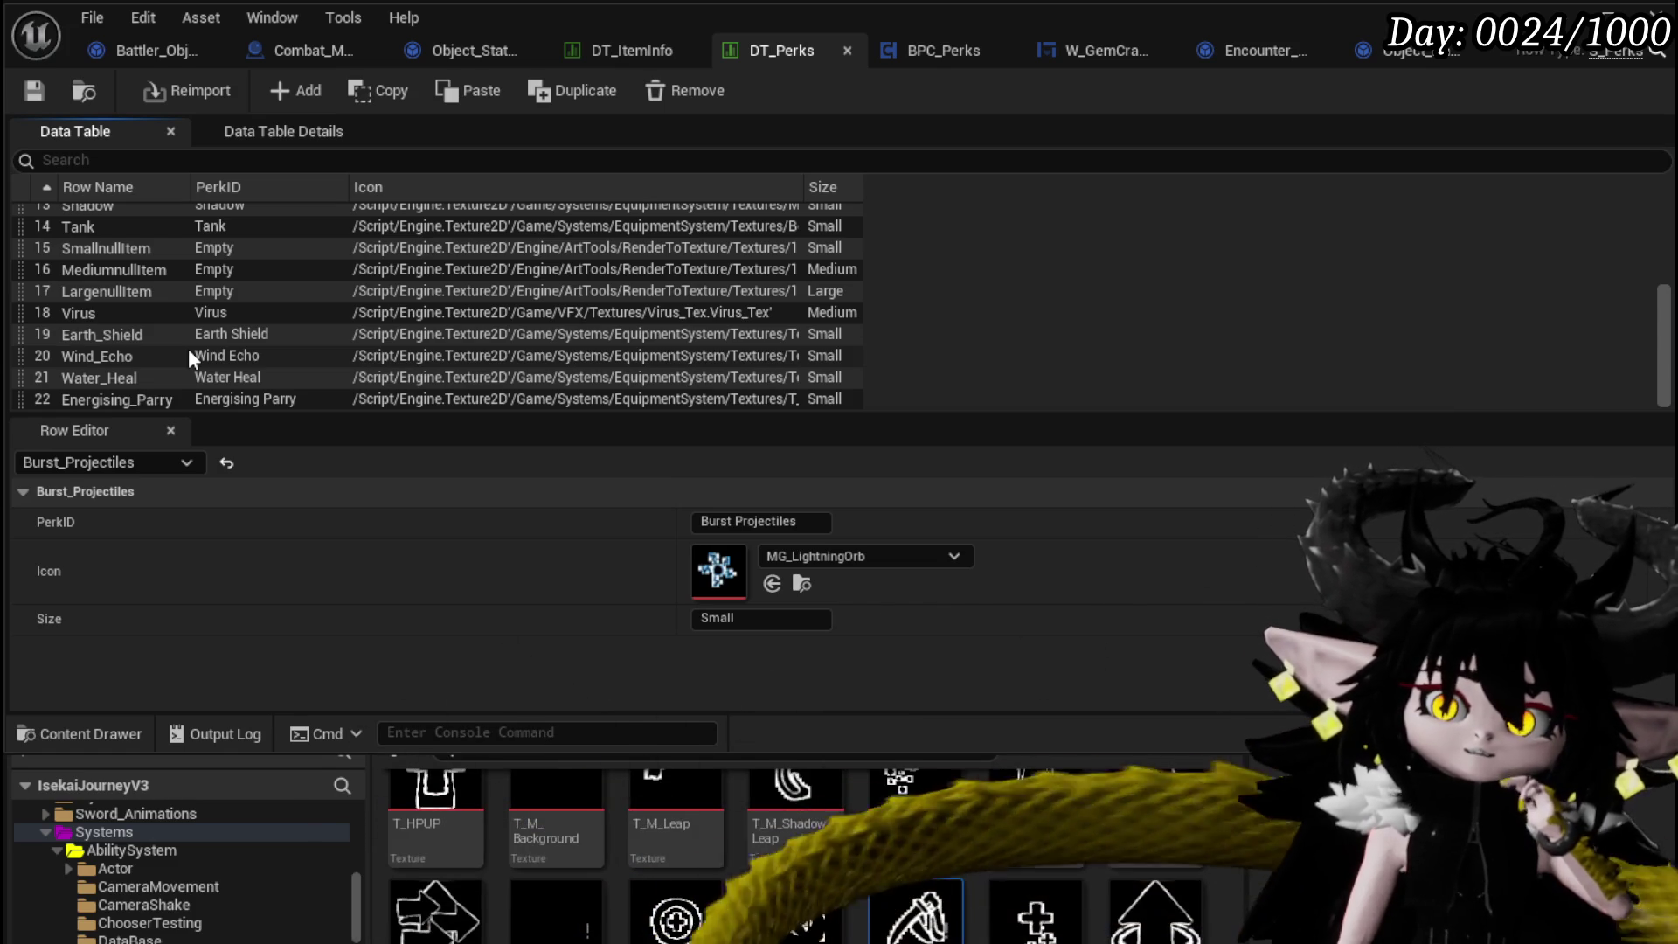
scroll(187, 349, "up", 2)
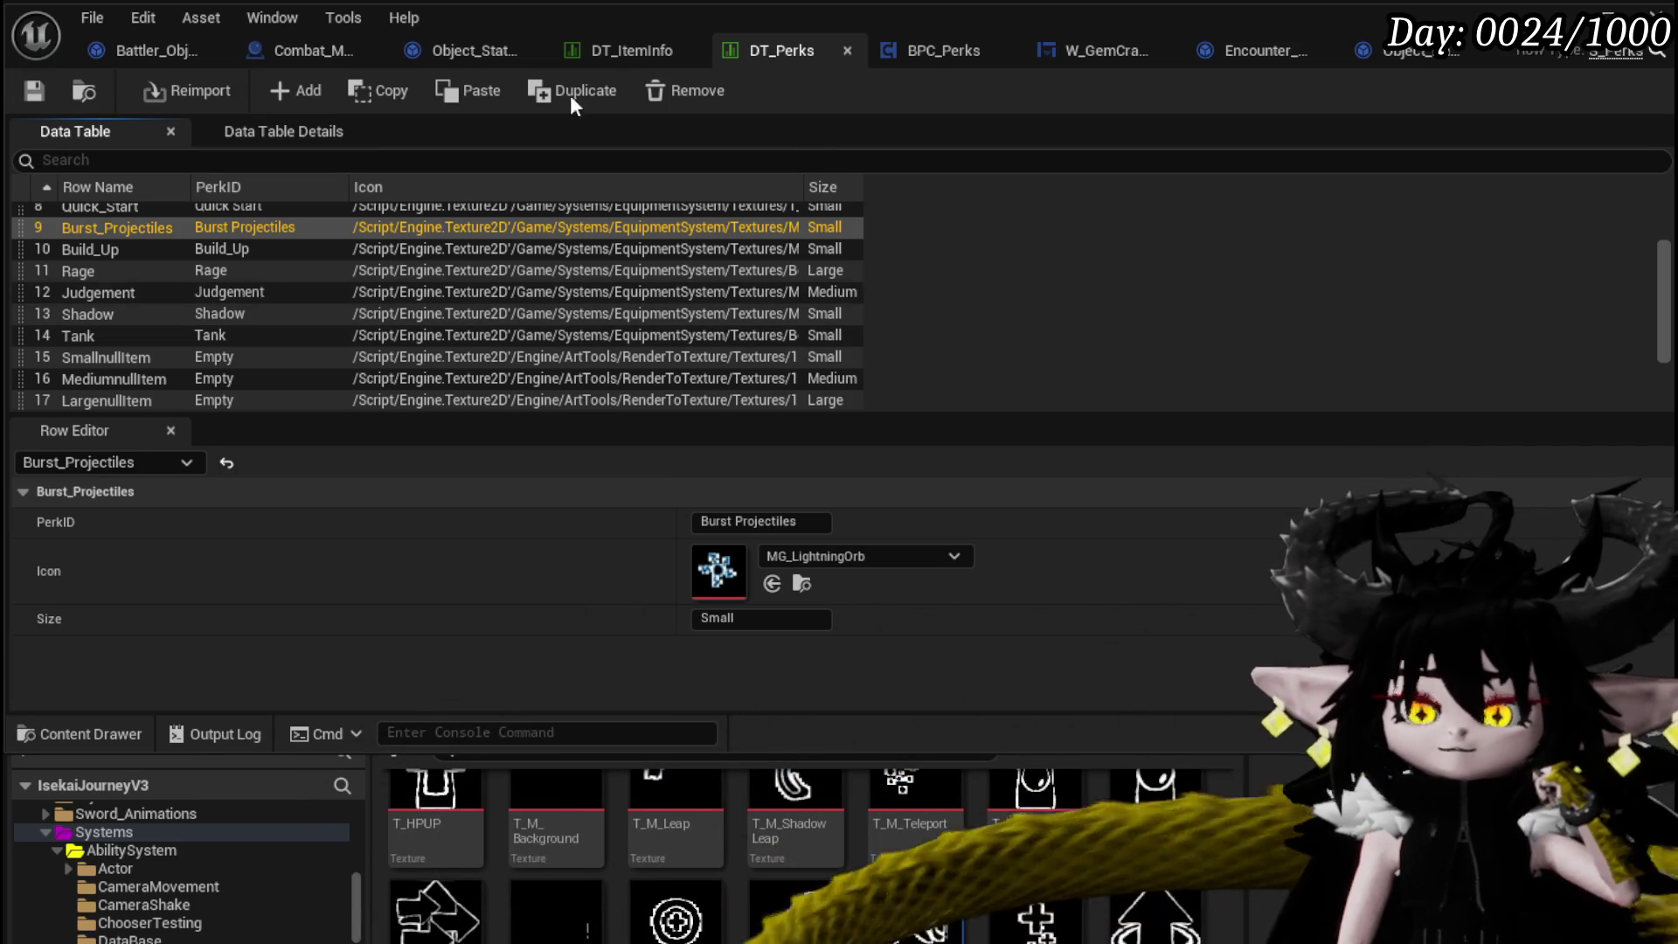
left_click(626, 51)
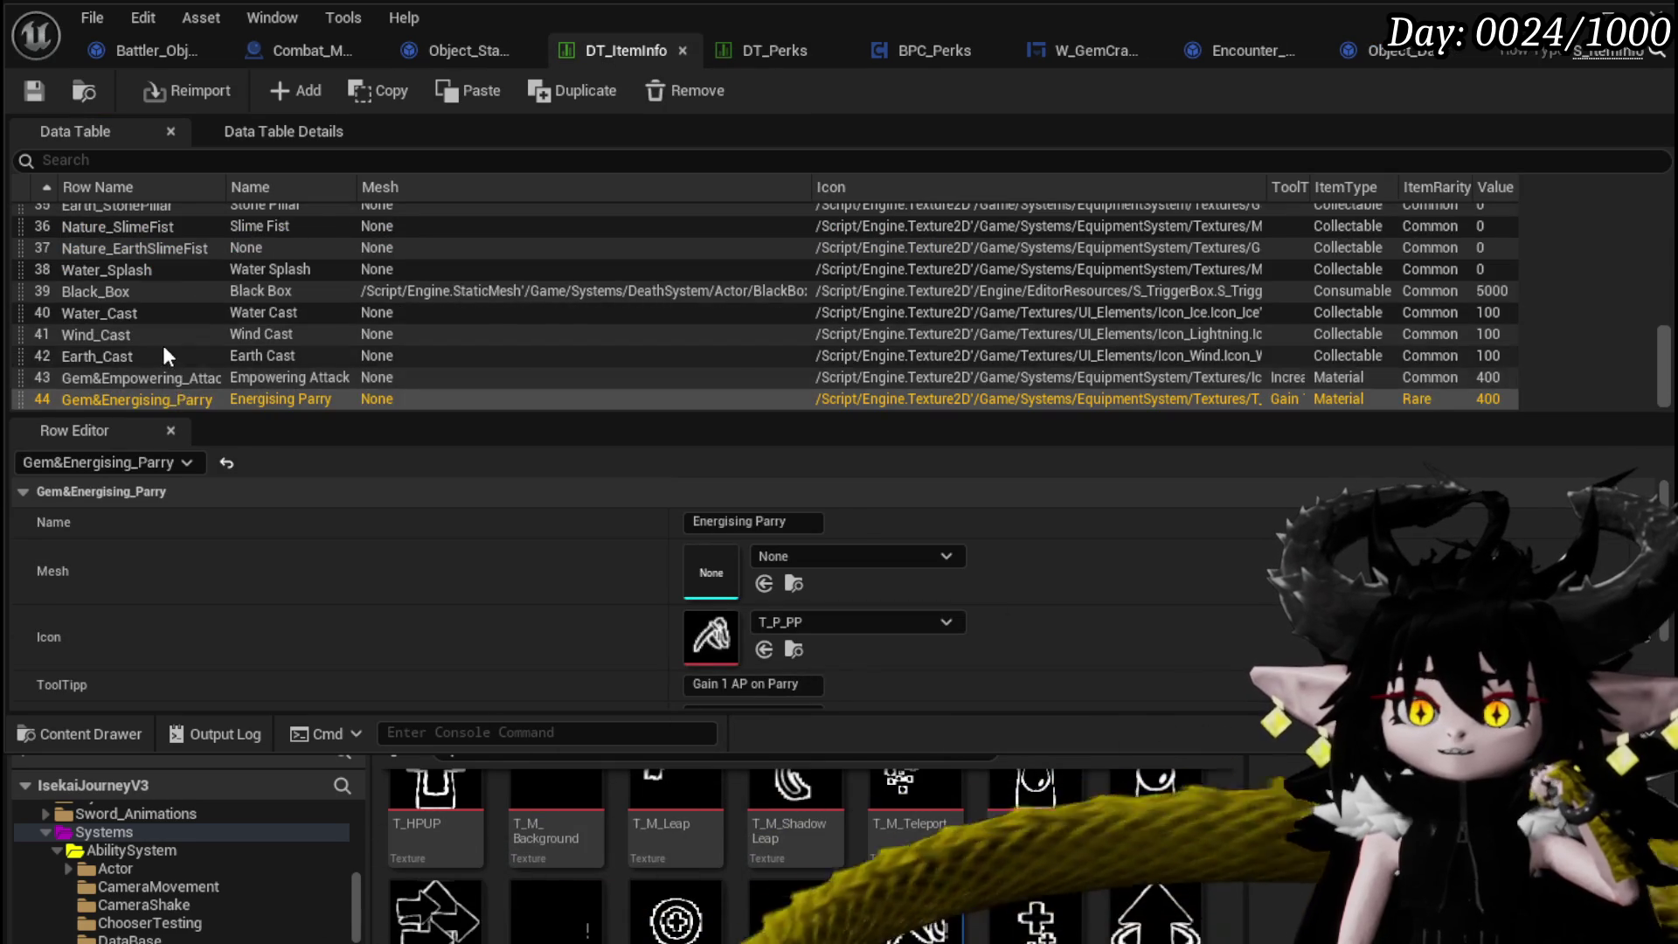
Add an item row renamed Gem&Burst_Projectiles and set its Name to 'Remove Danger'.
scroll(161, 343, "up", 1)
scroll(161, 343, "down", 1)
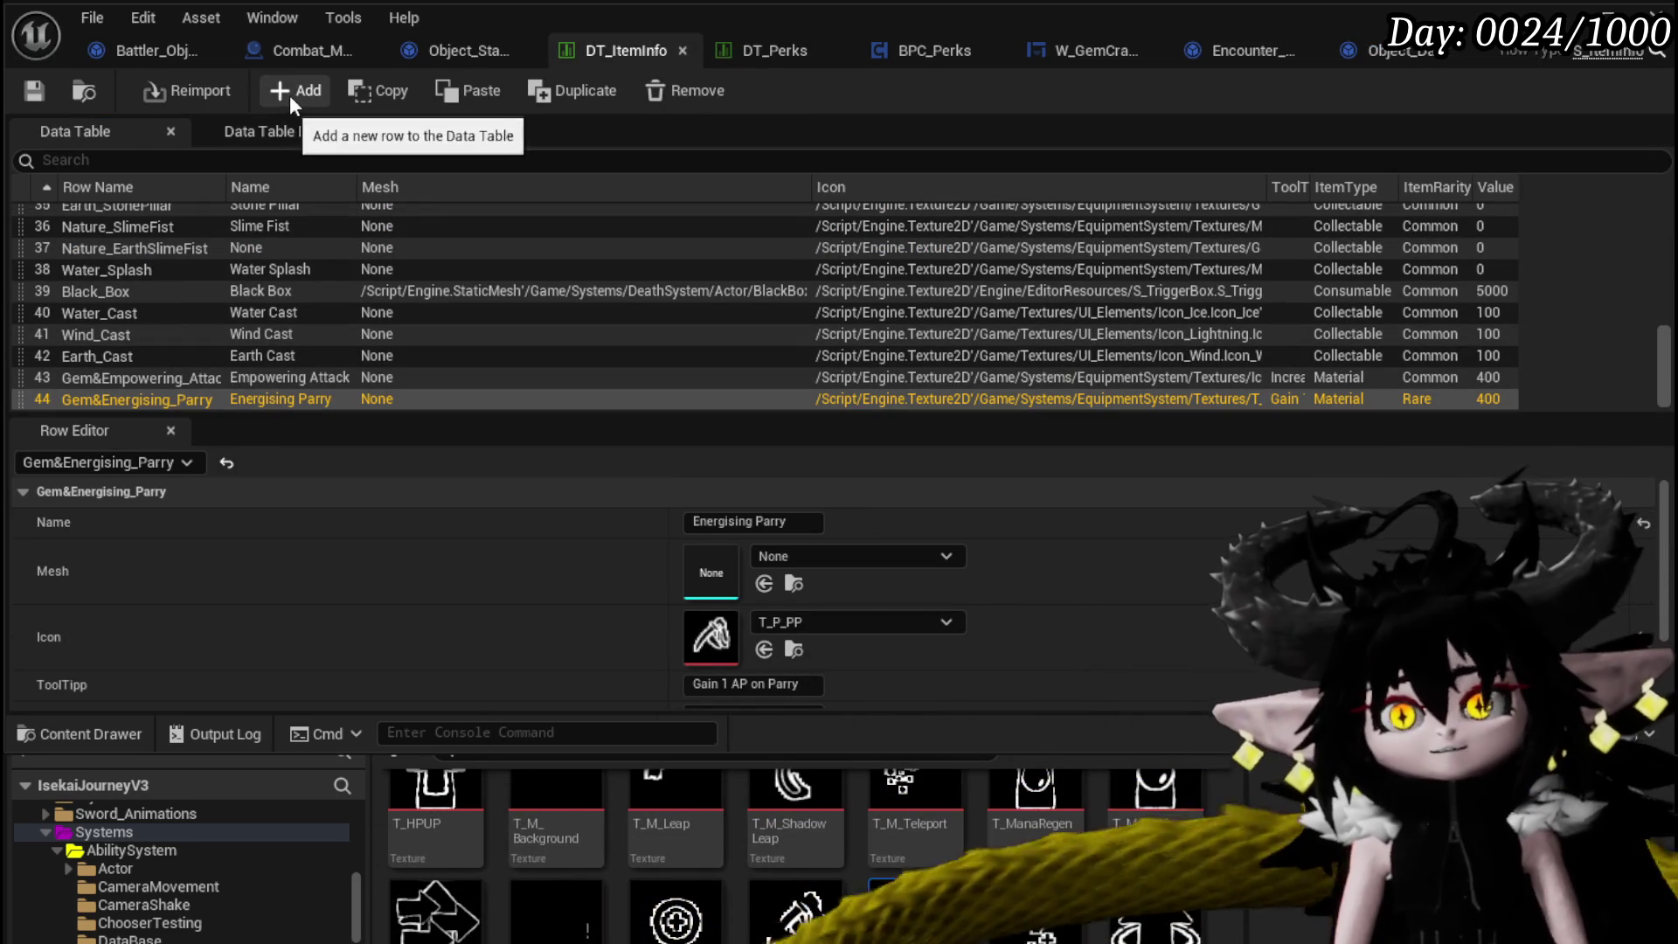
left_click(290, 90)
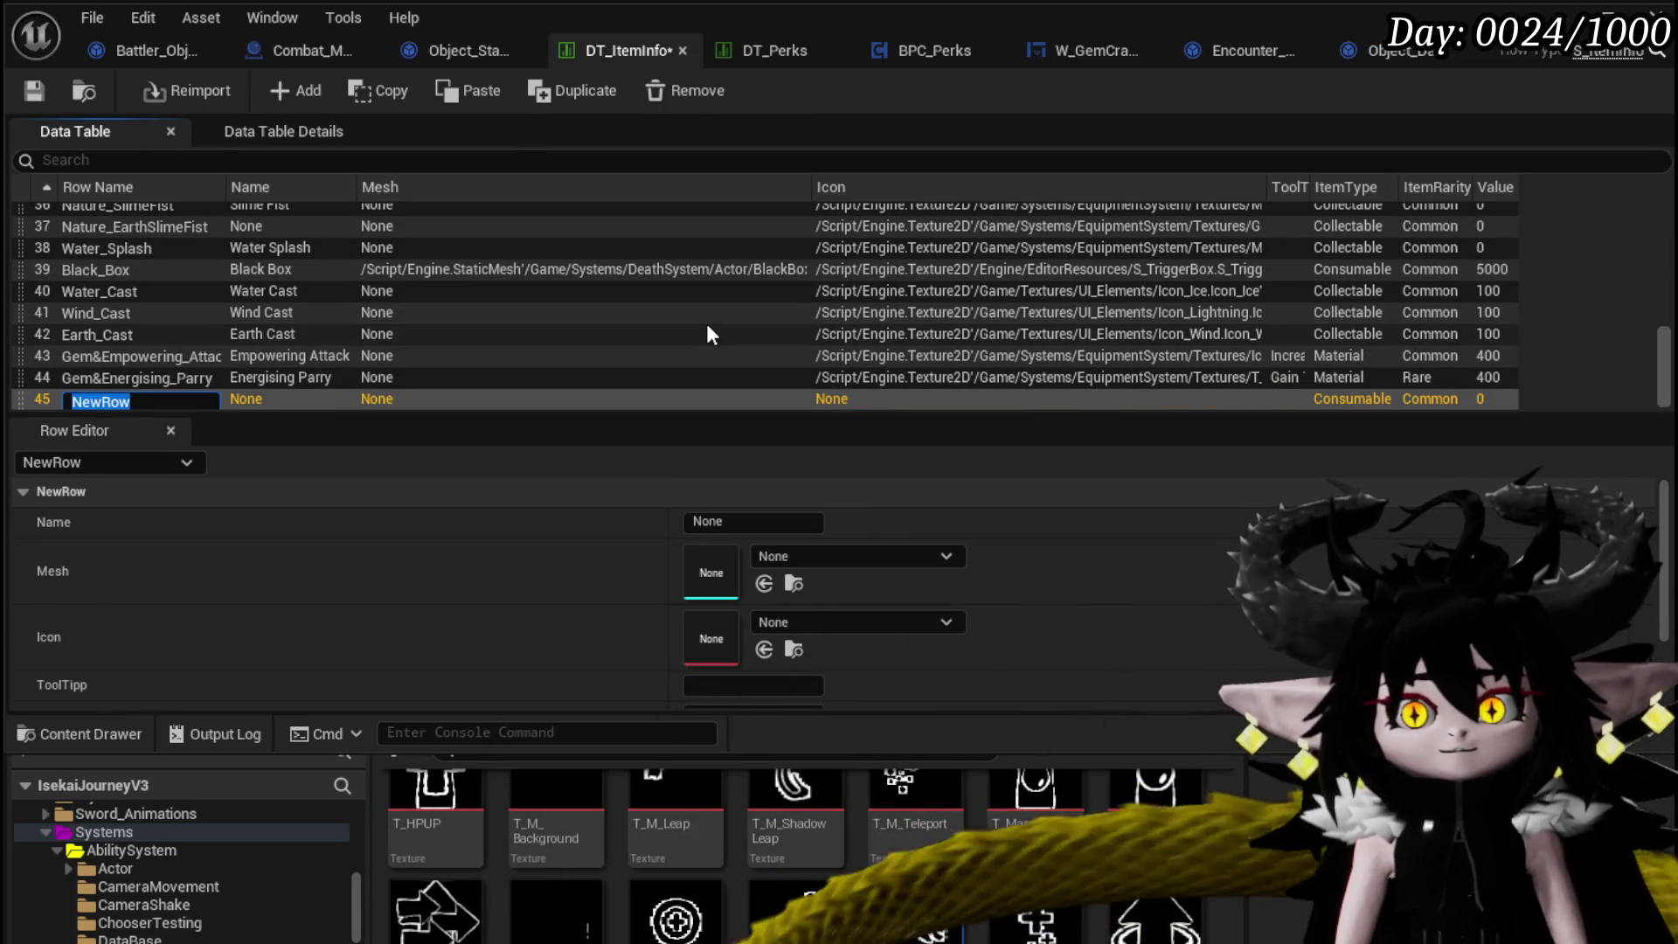
type("Gem&")
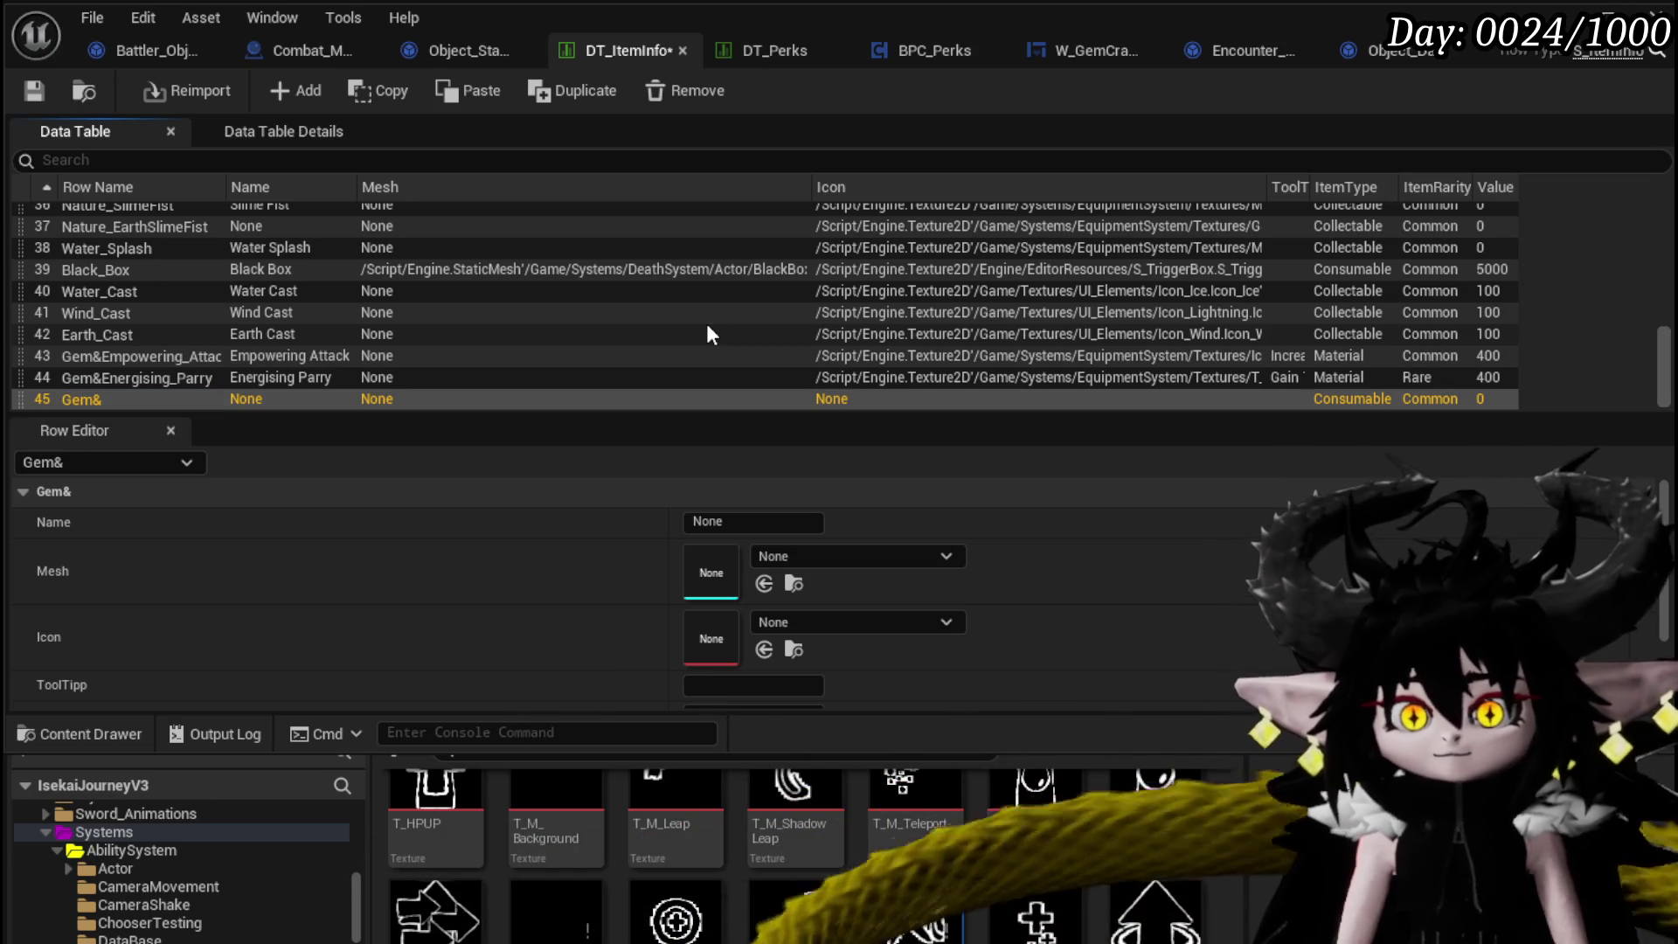
left_click(784, 48)
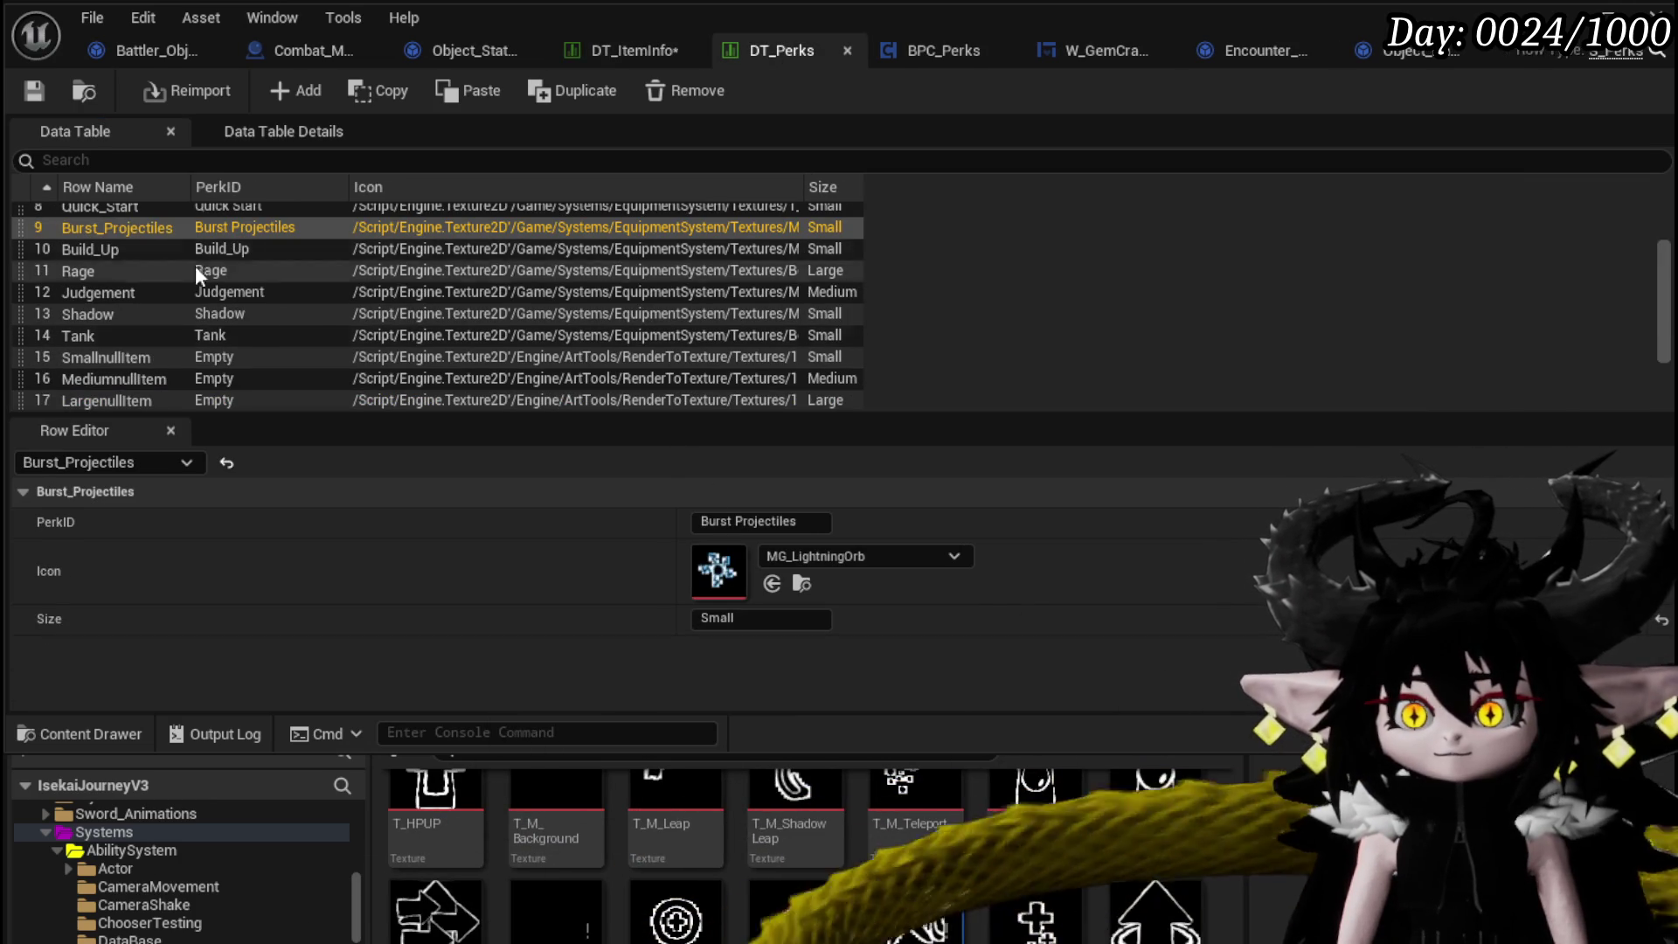
left_click(599, 47)
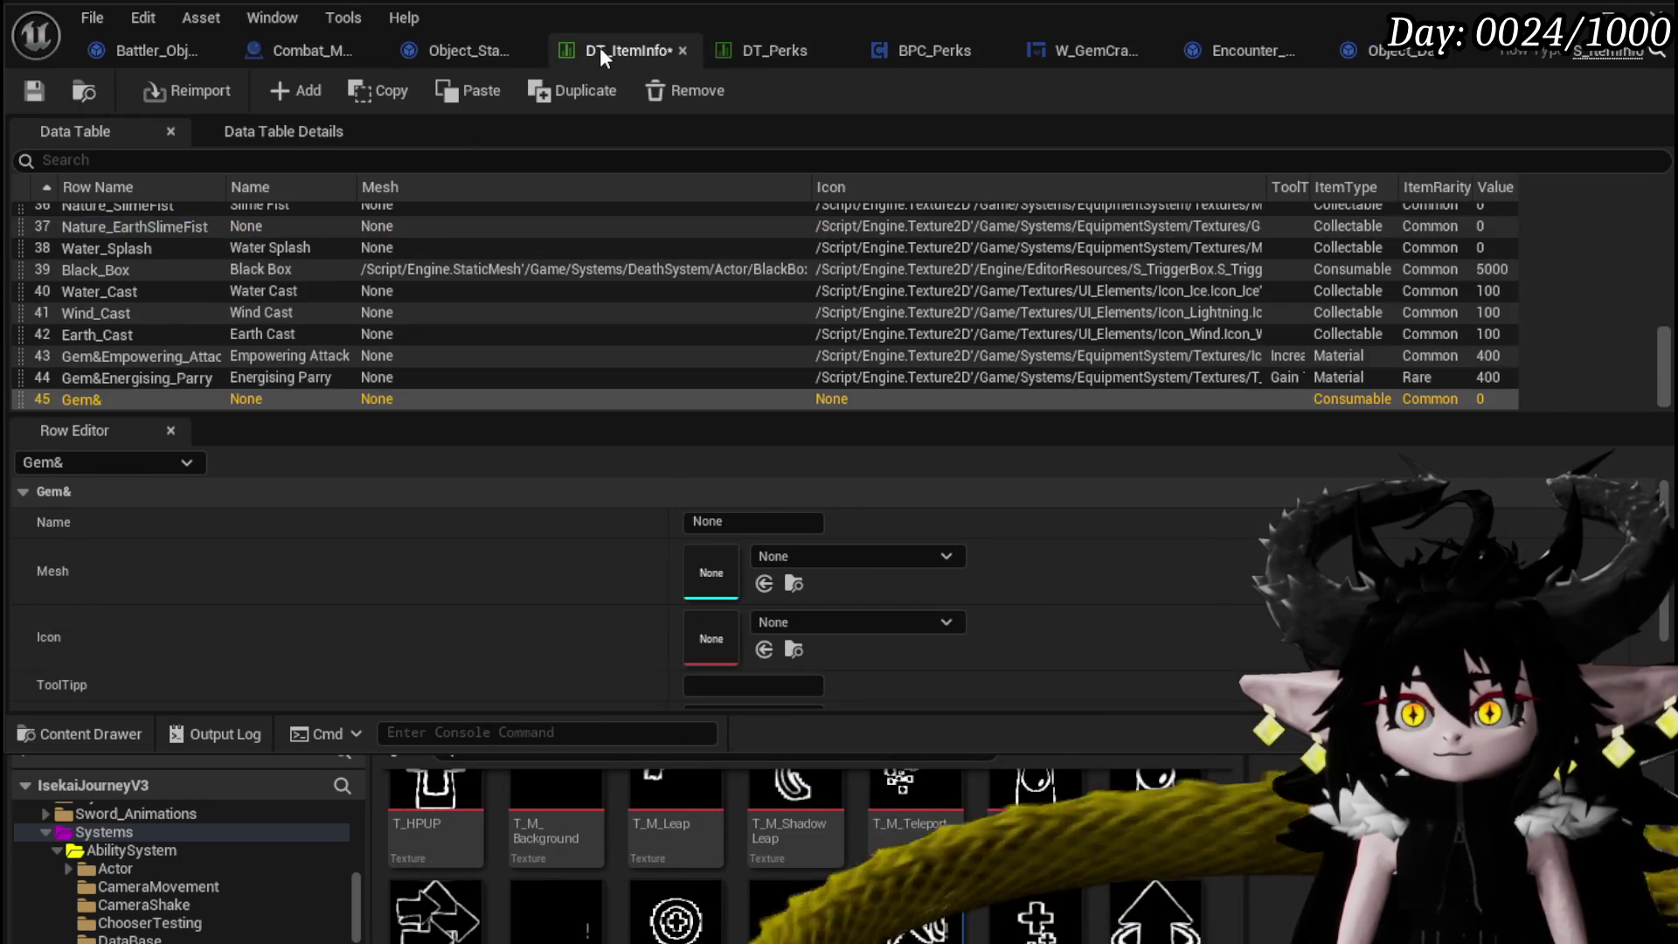
double_click(109, 401)
left_click(123, 403)
type("Burst_Projectiles")
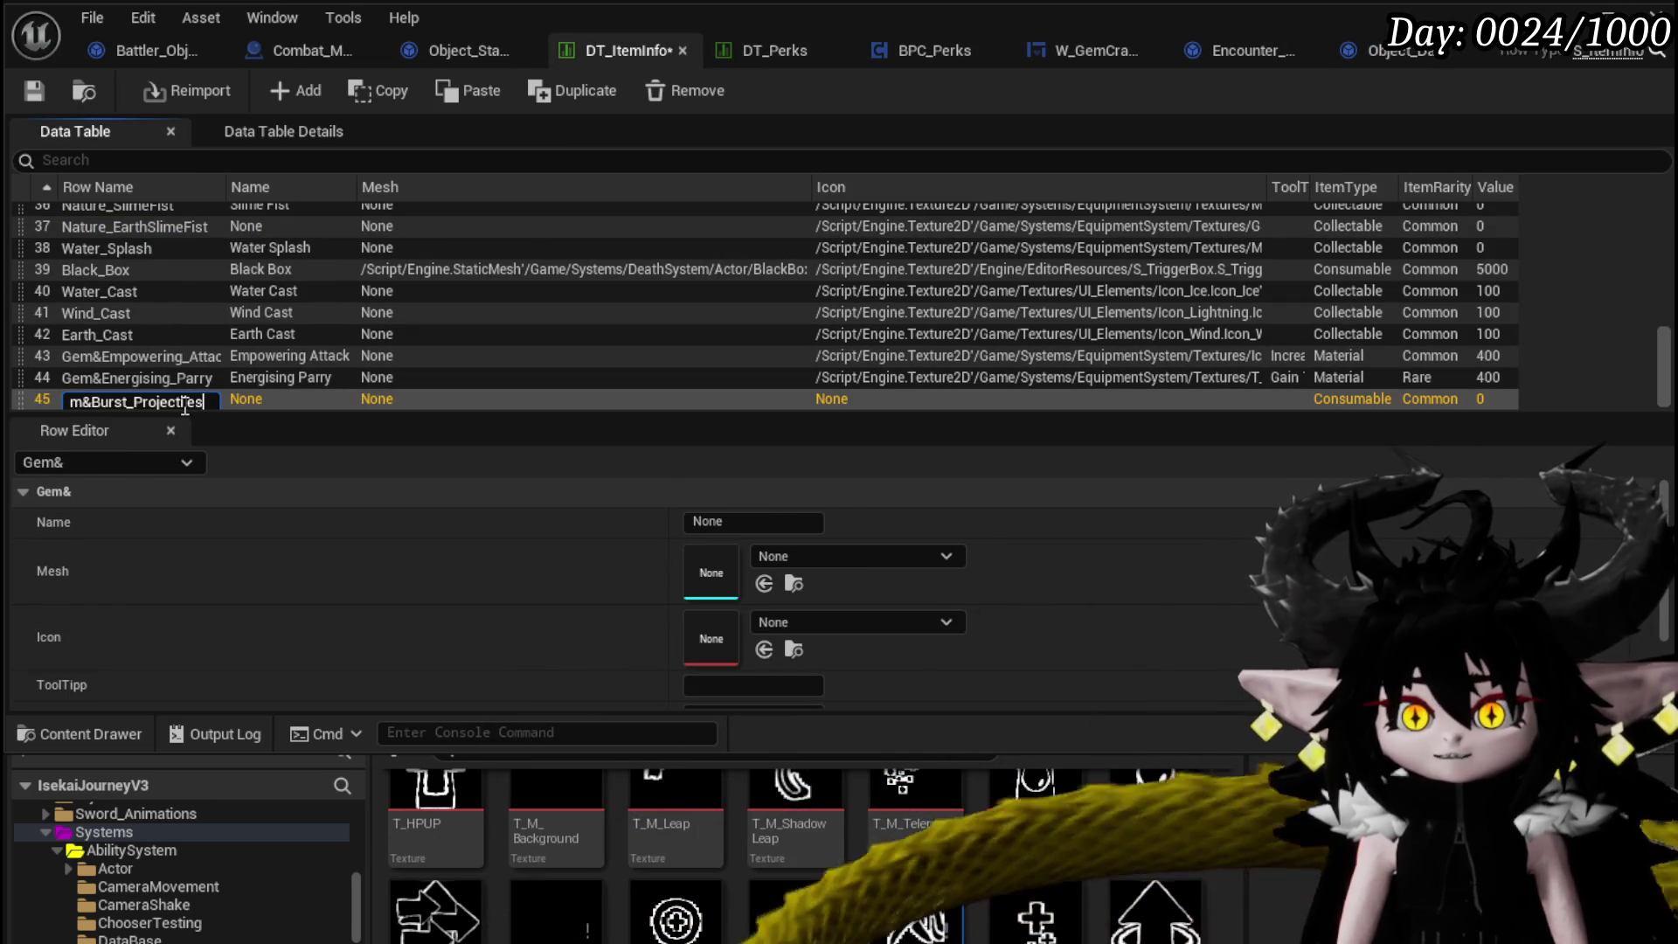
key("Return")
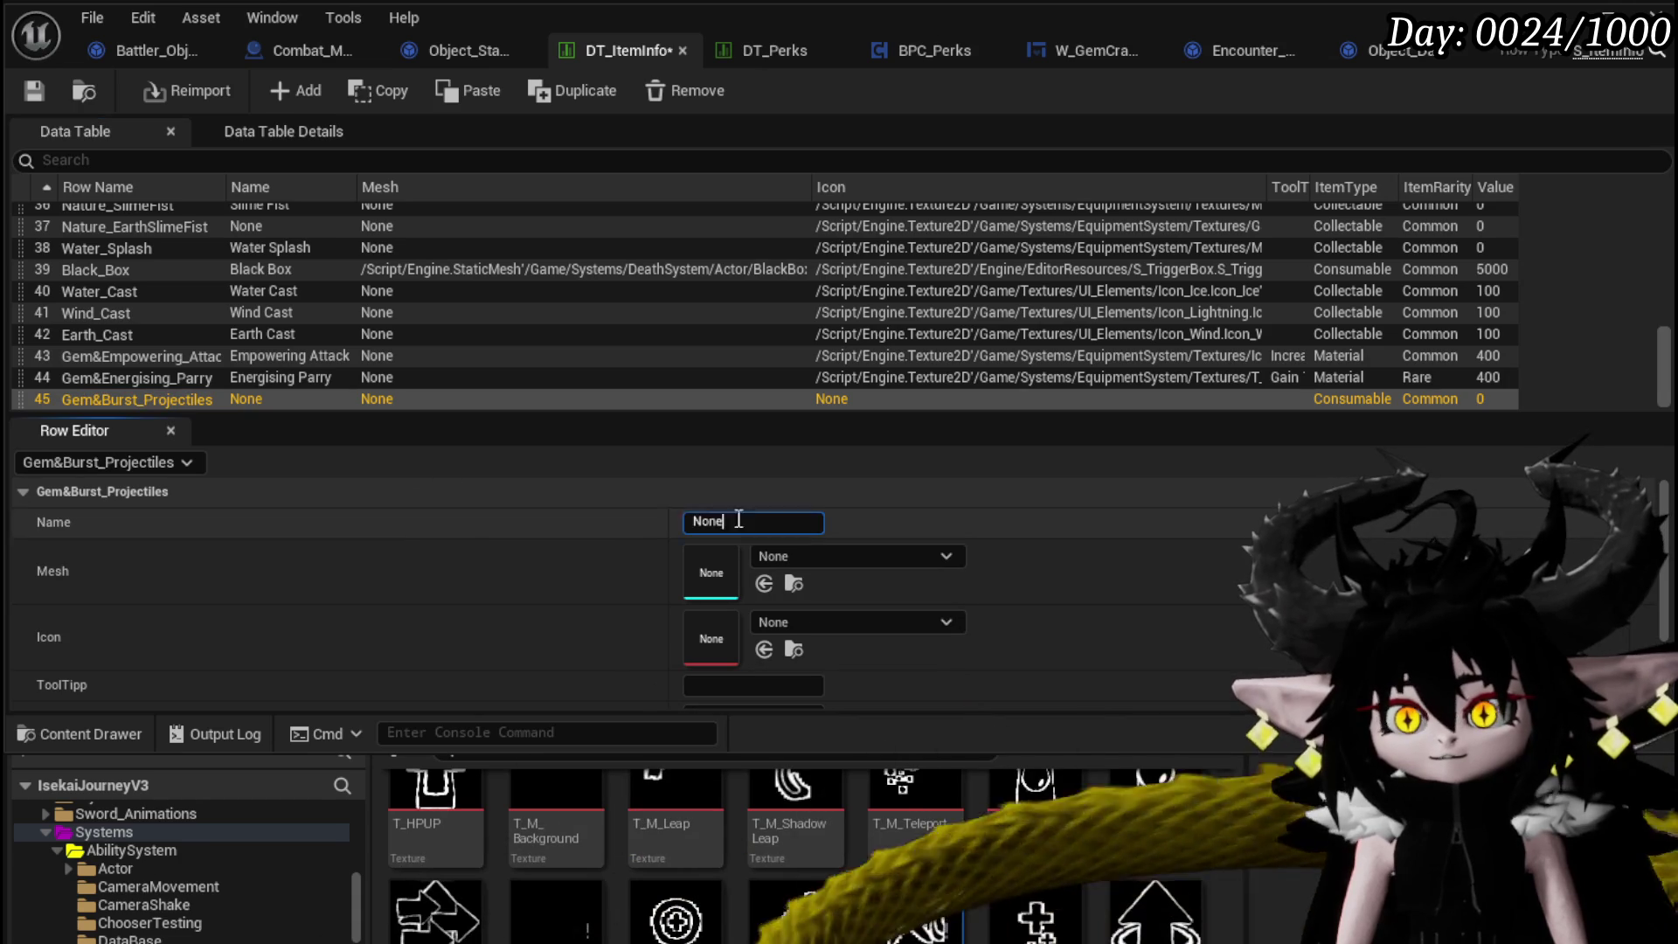
key("ctrl+a")
type("Remov")
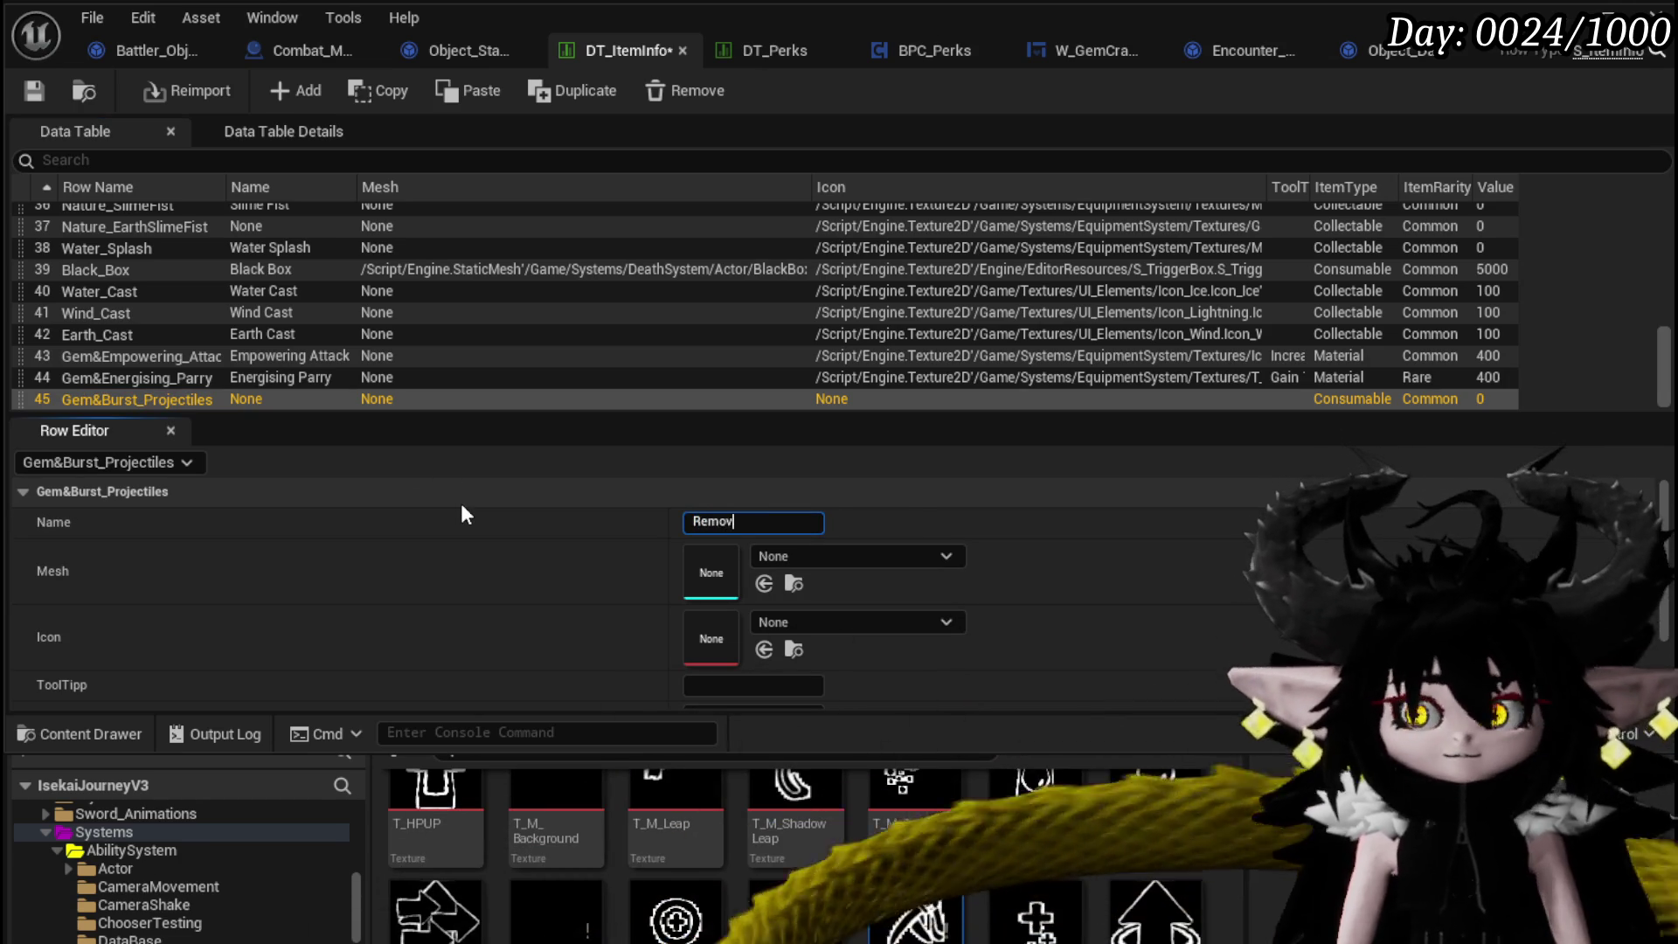
type("e Danger")
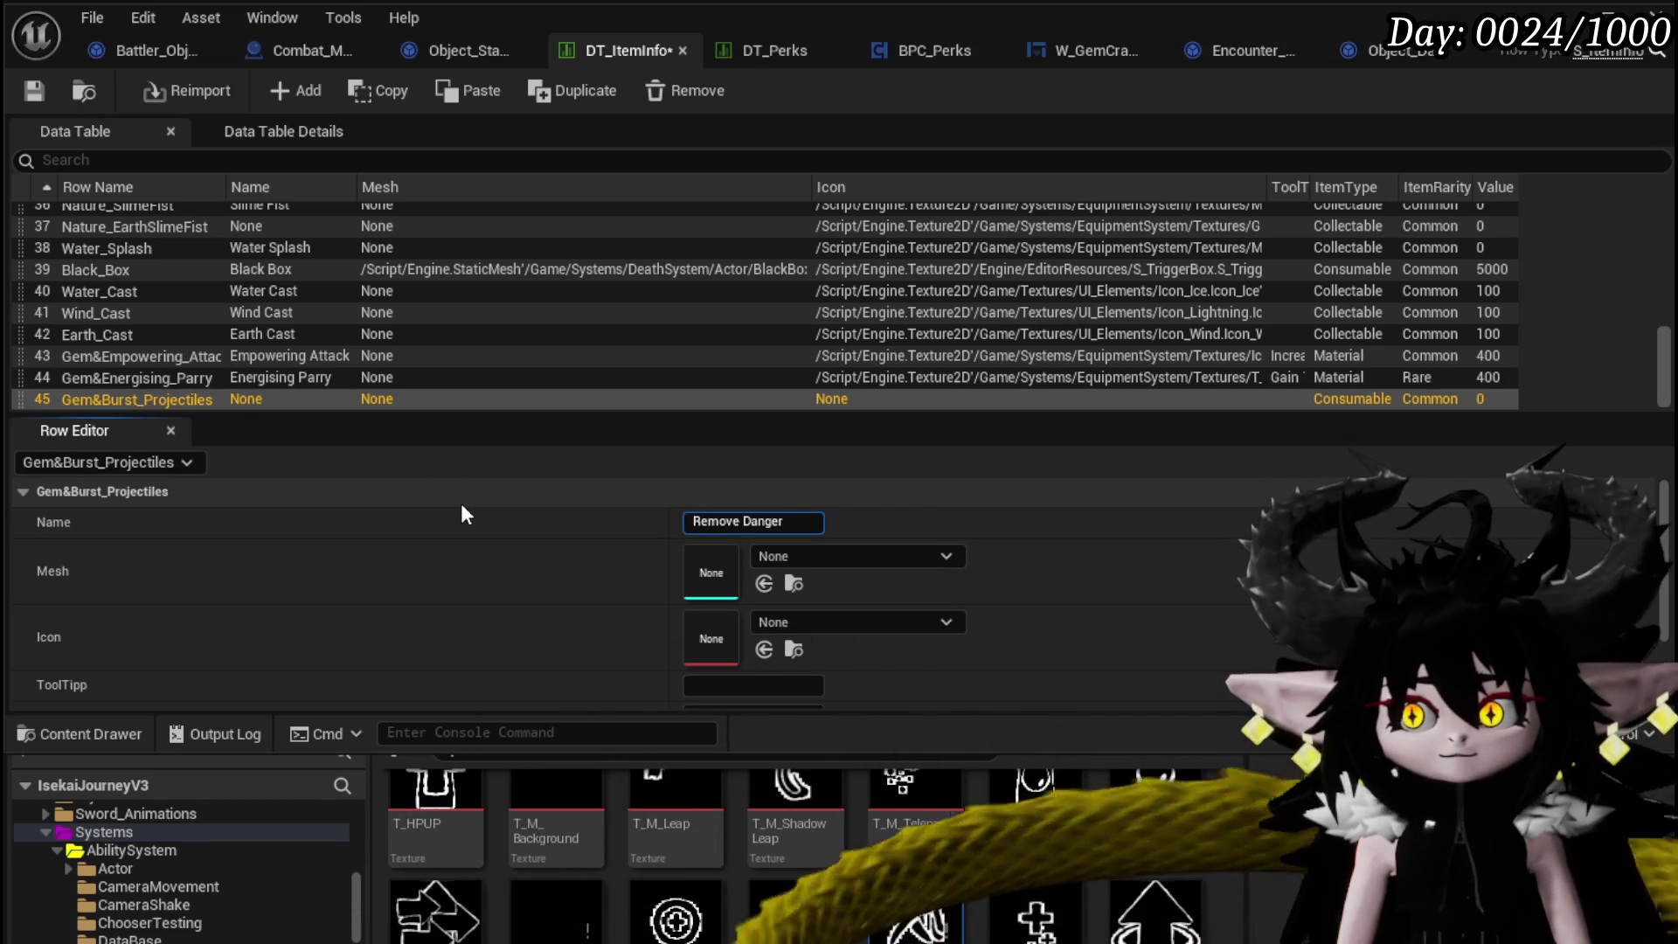
key("Return")
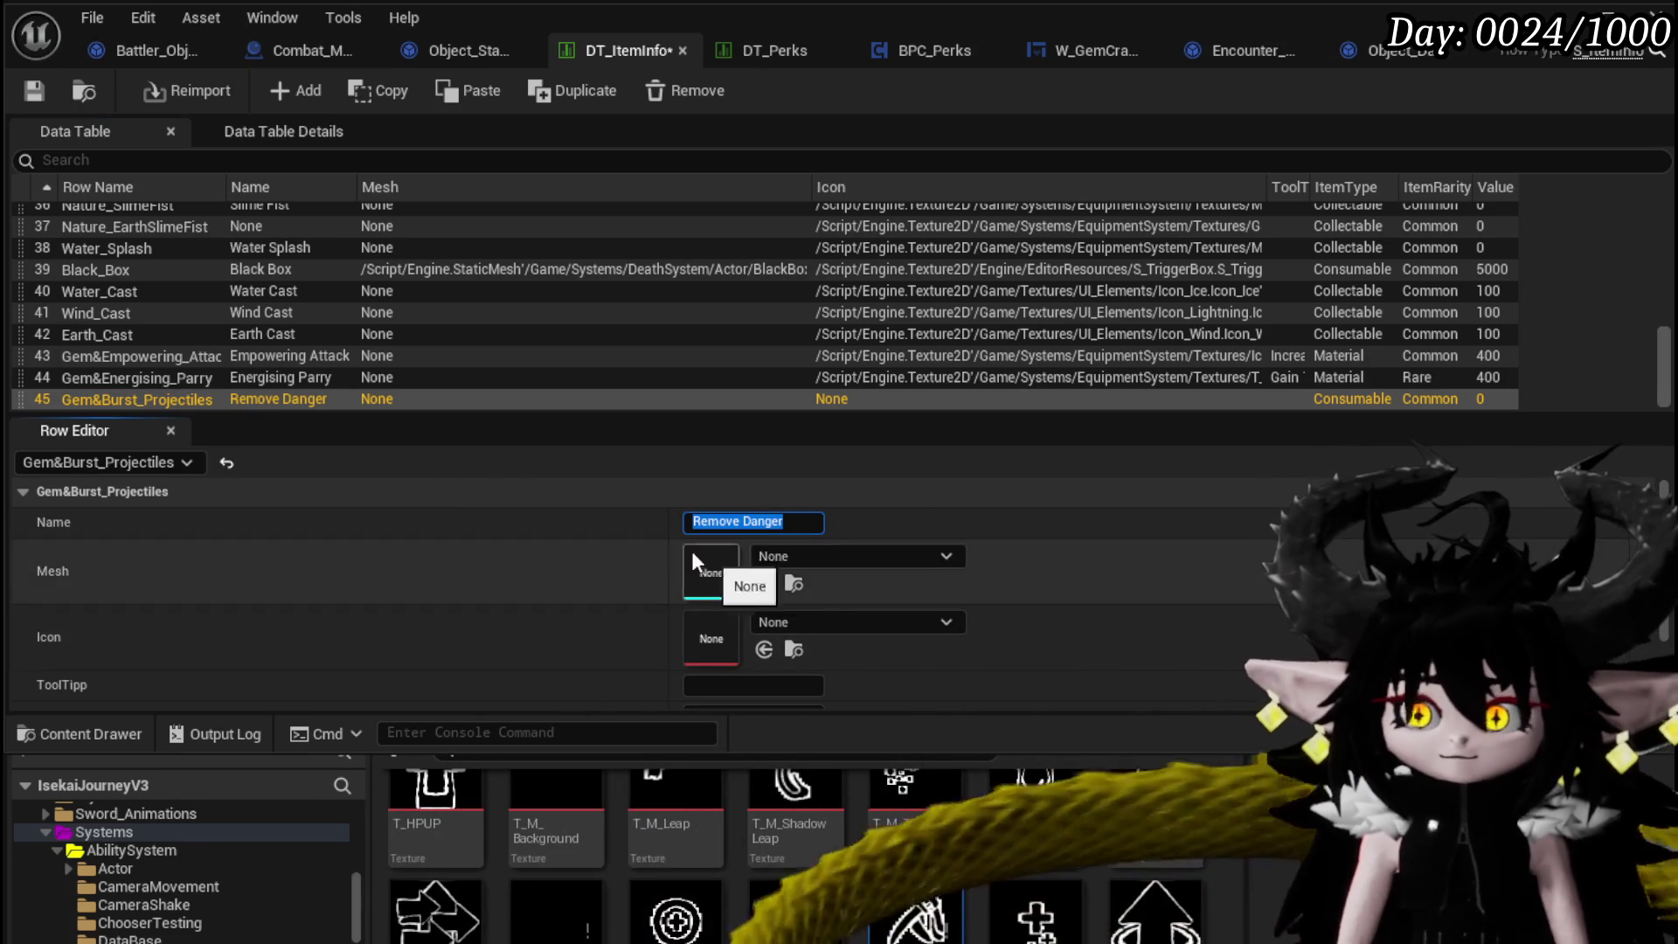
Copy the Burst_Projectiles perk's MG_LightningOrb icon from DT_Perks and paste it as the item's Icon.
left_click(820, 43)
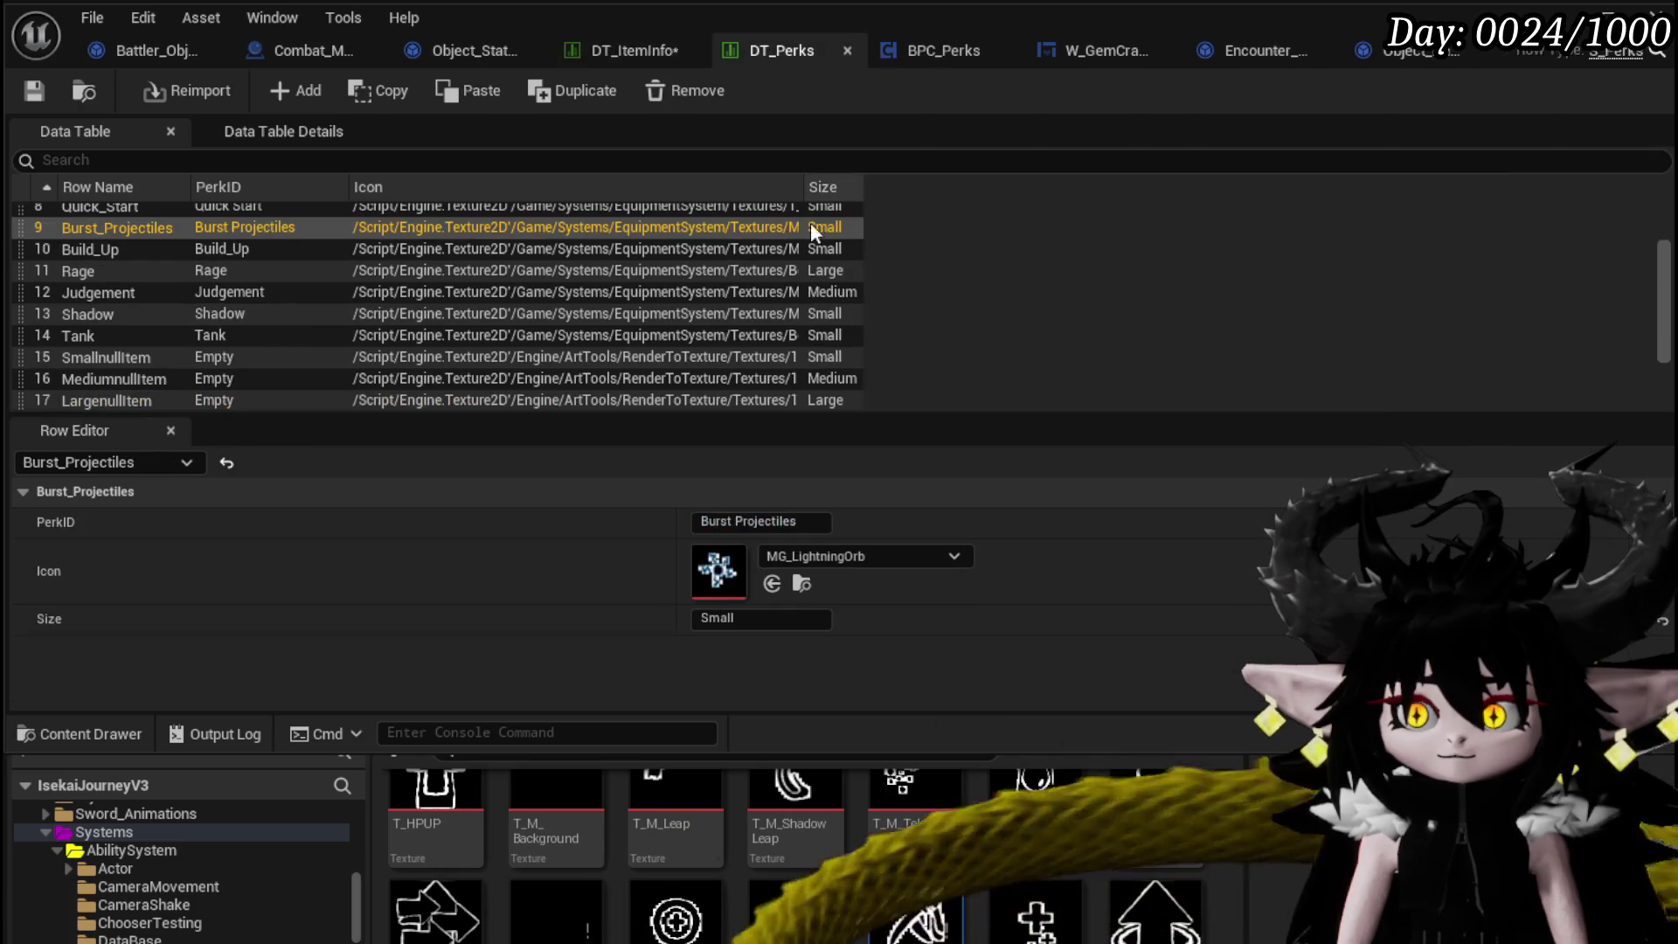
right_click(722, 568)
left_click(804, 610)
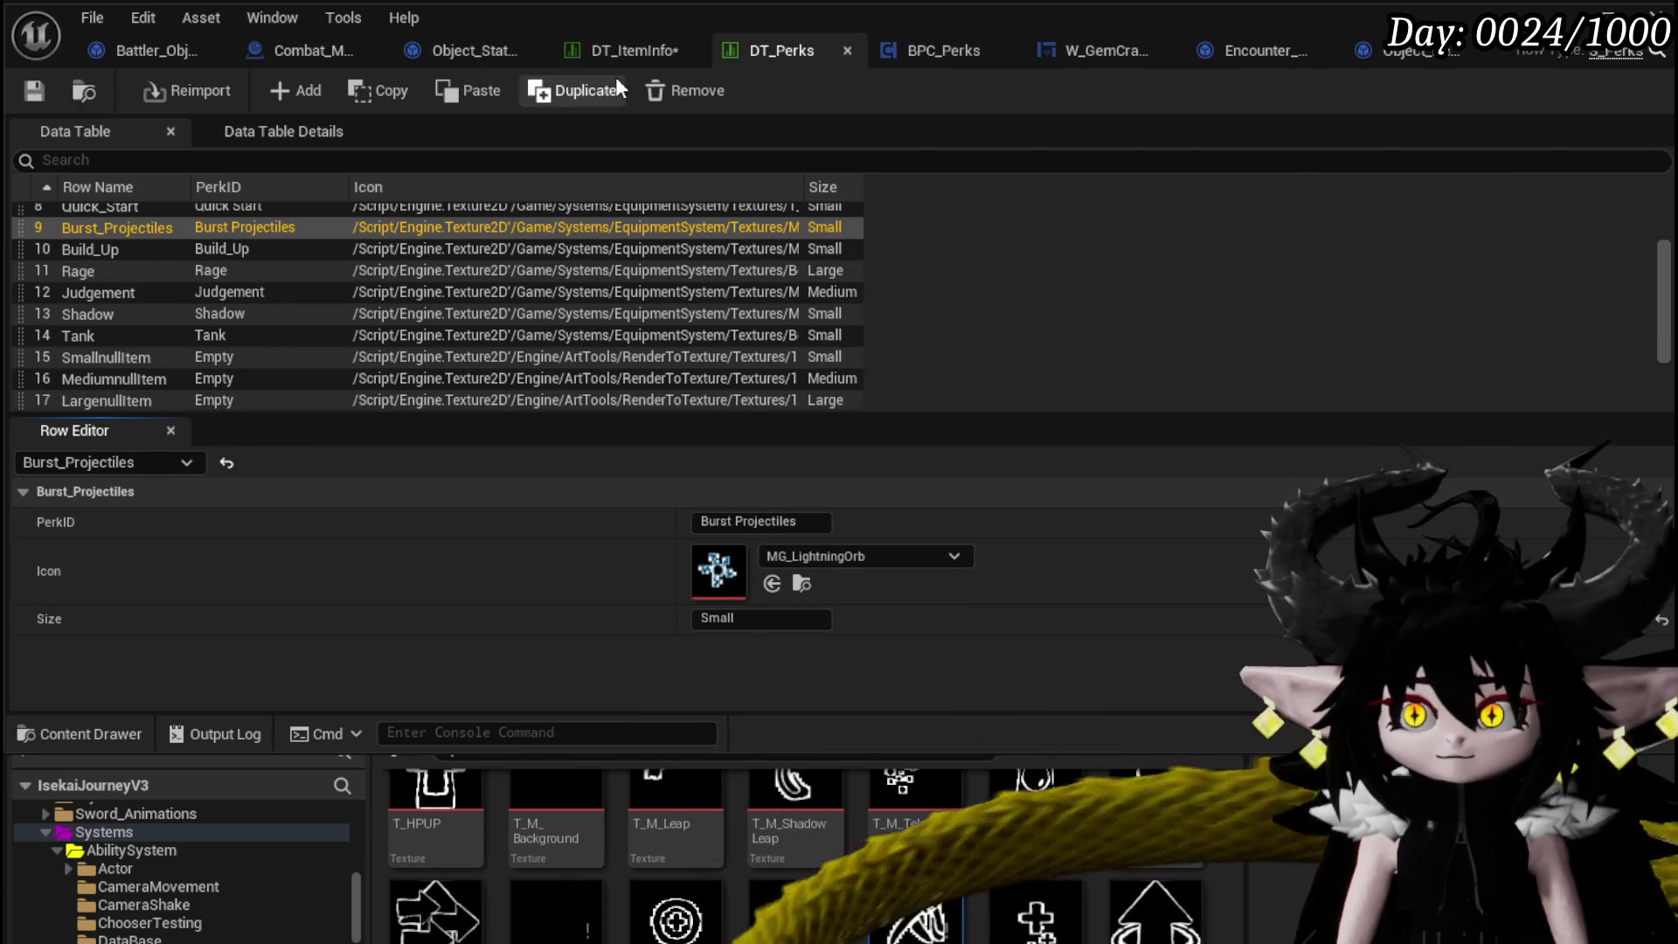
left_click(615, 51)
right_click(710, 574)
right_click(710, 645)
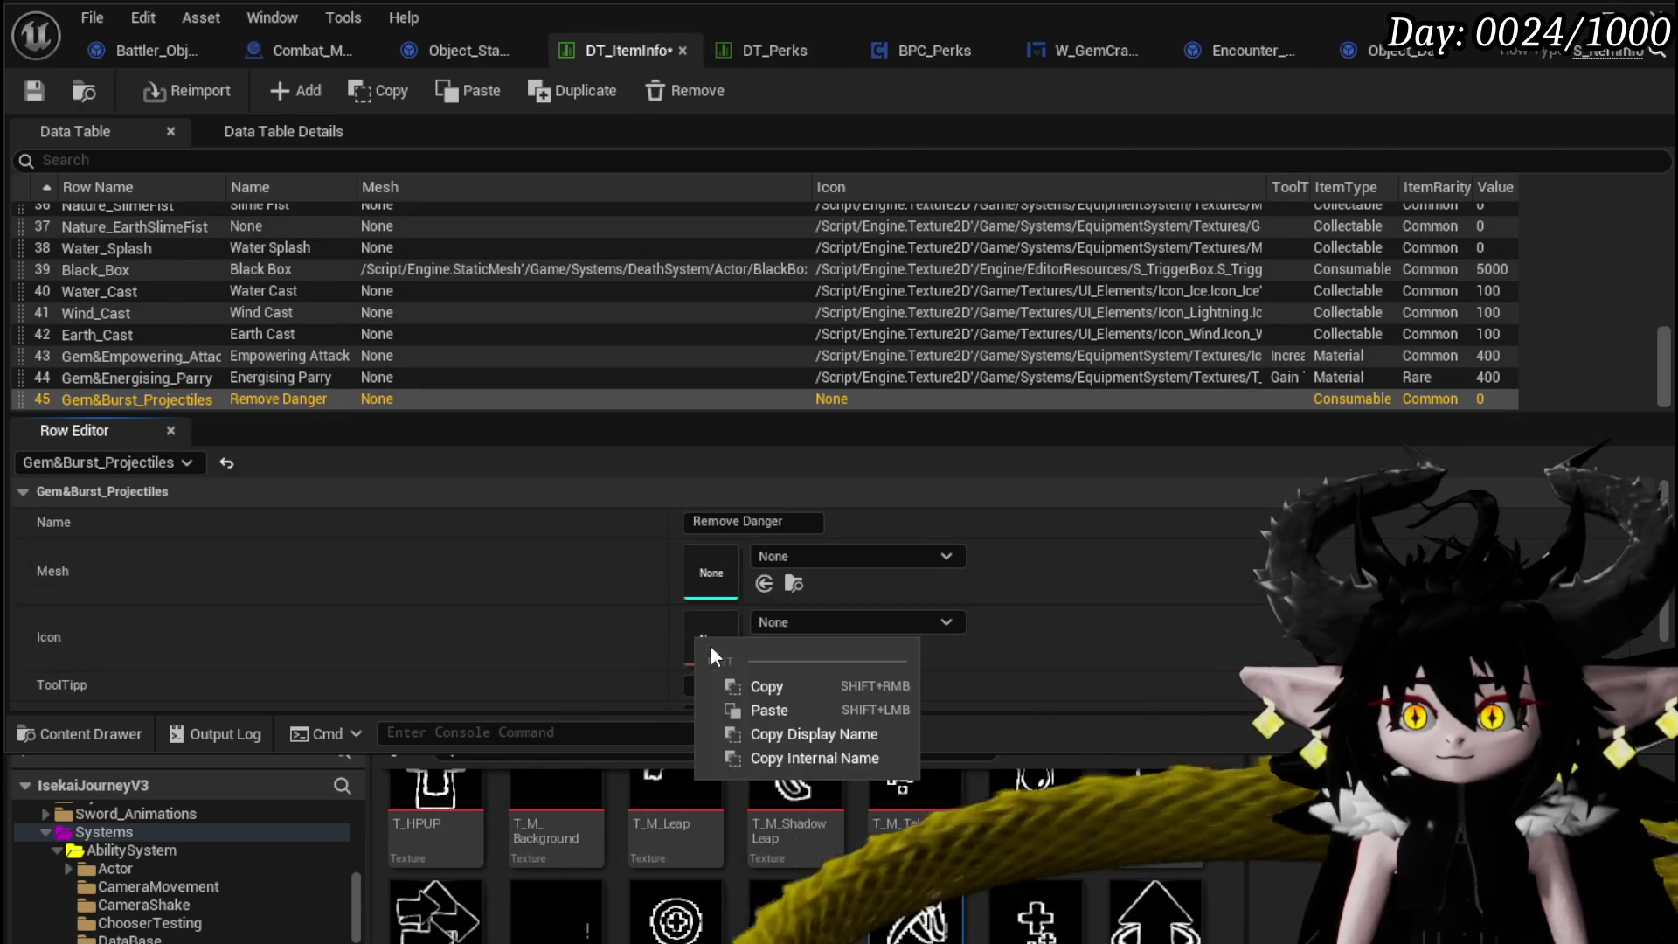
left_click(773, 685)
left_click(762, 55)
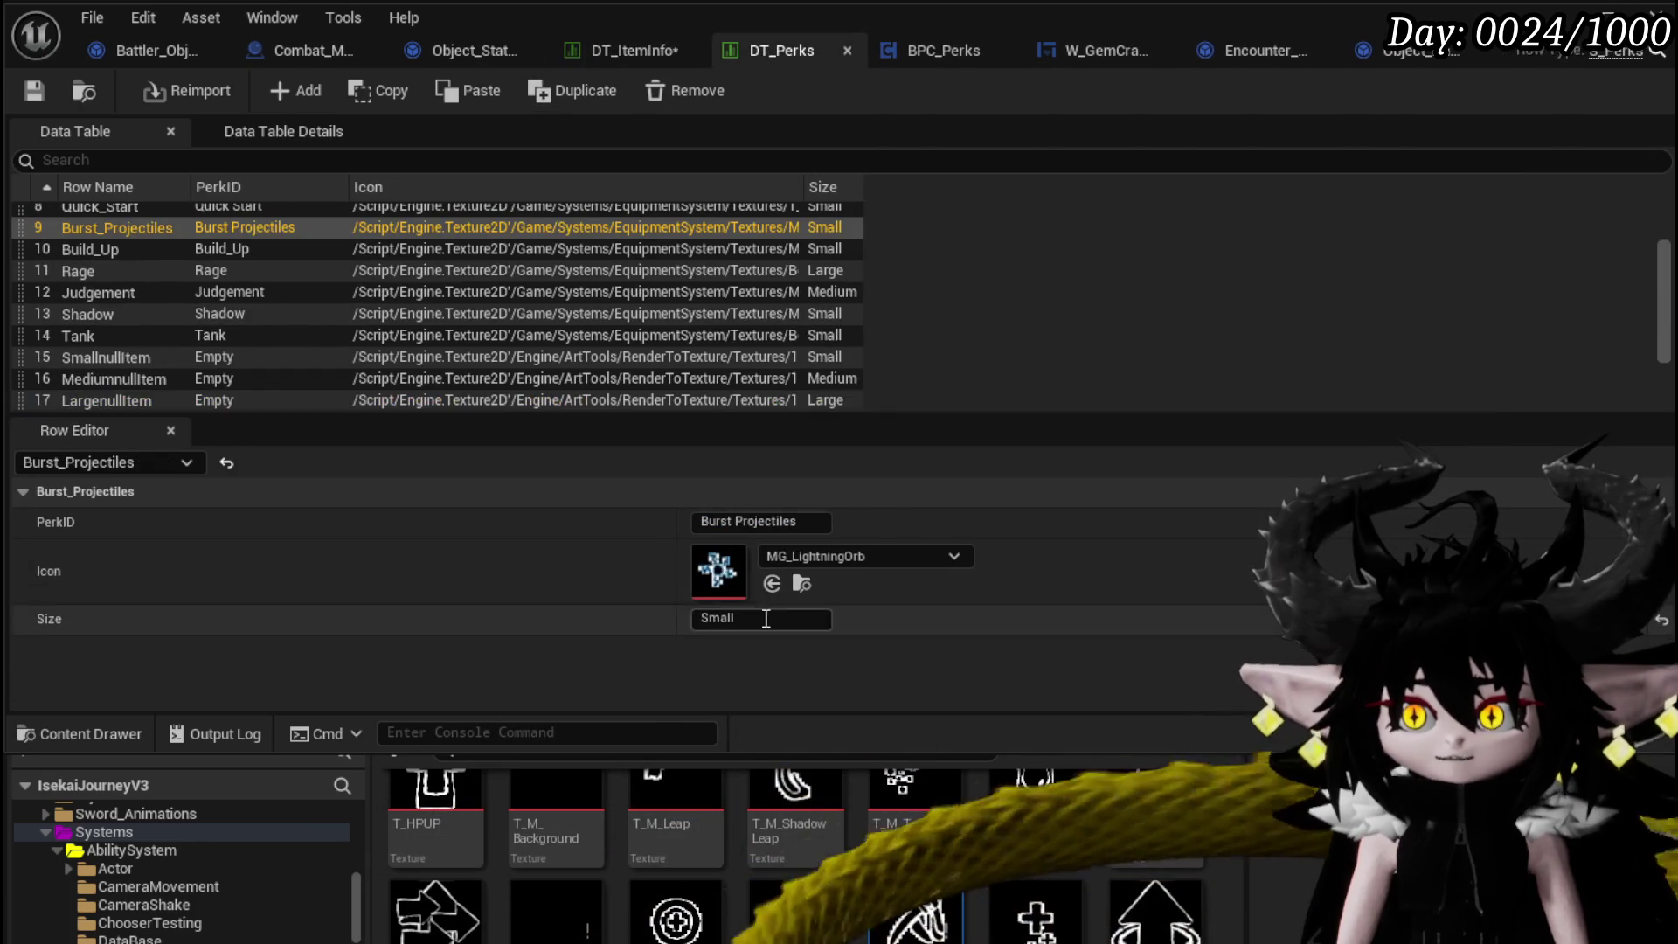
right_click(705, 581)
left_click(769, 626)
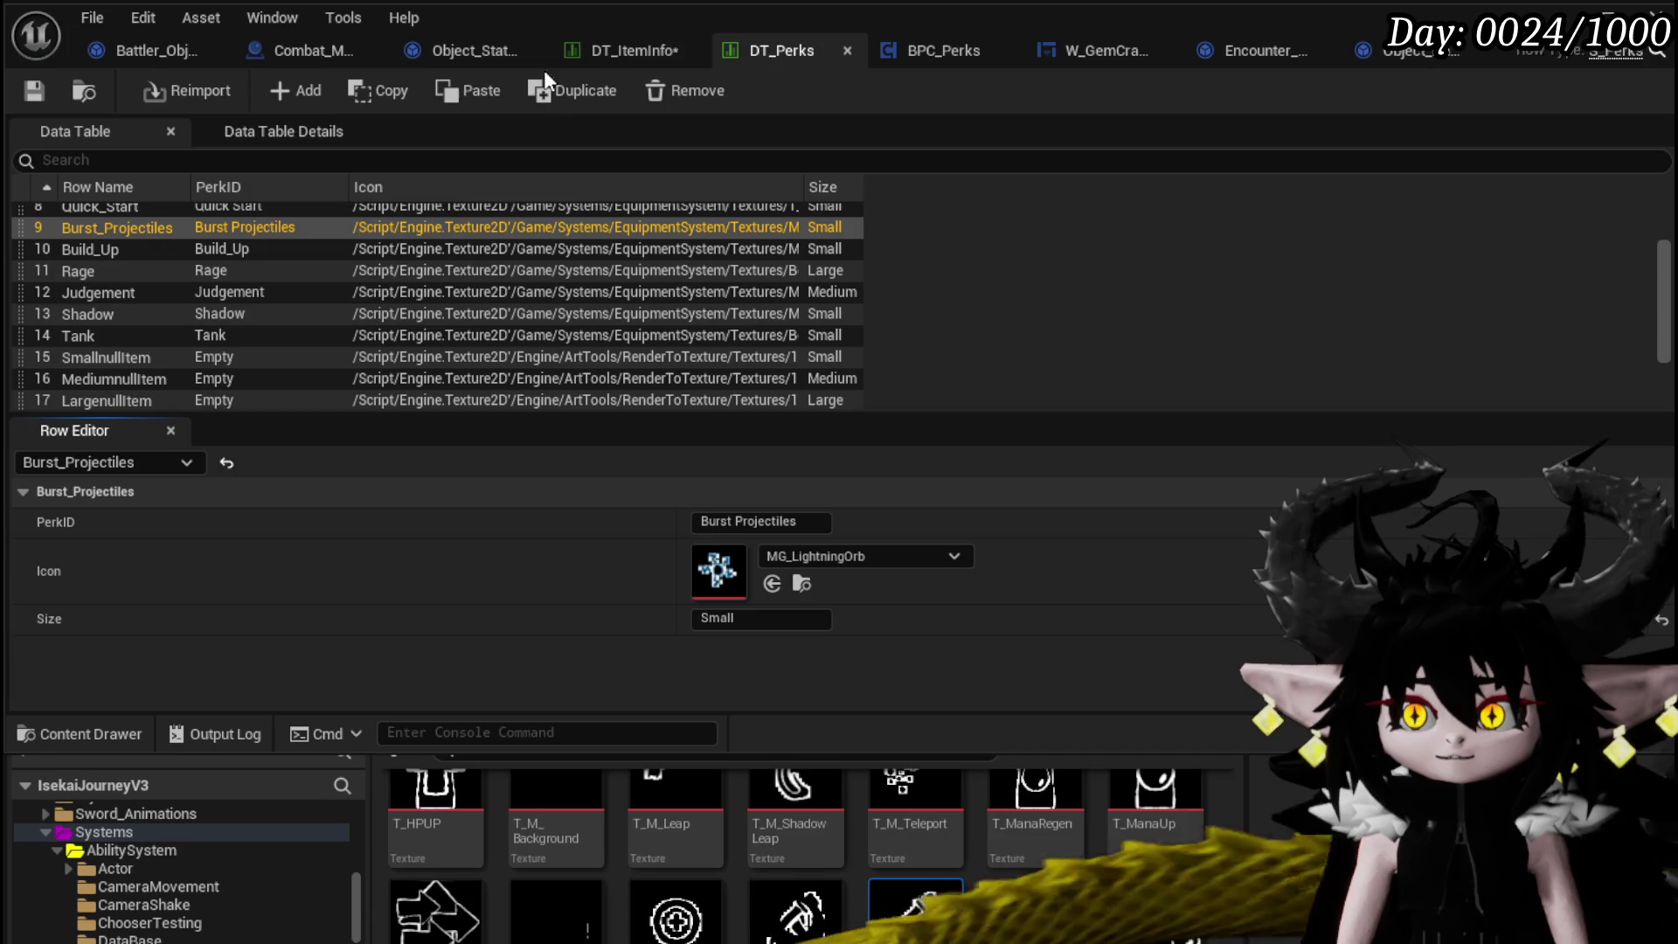
left_click(621, 49)
right_click(737, 647)
left_click(797, 715)
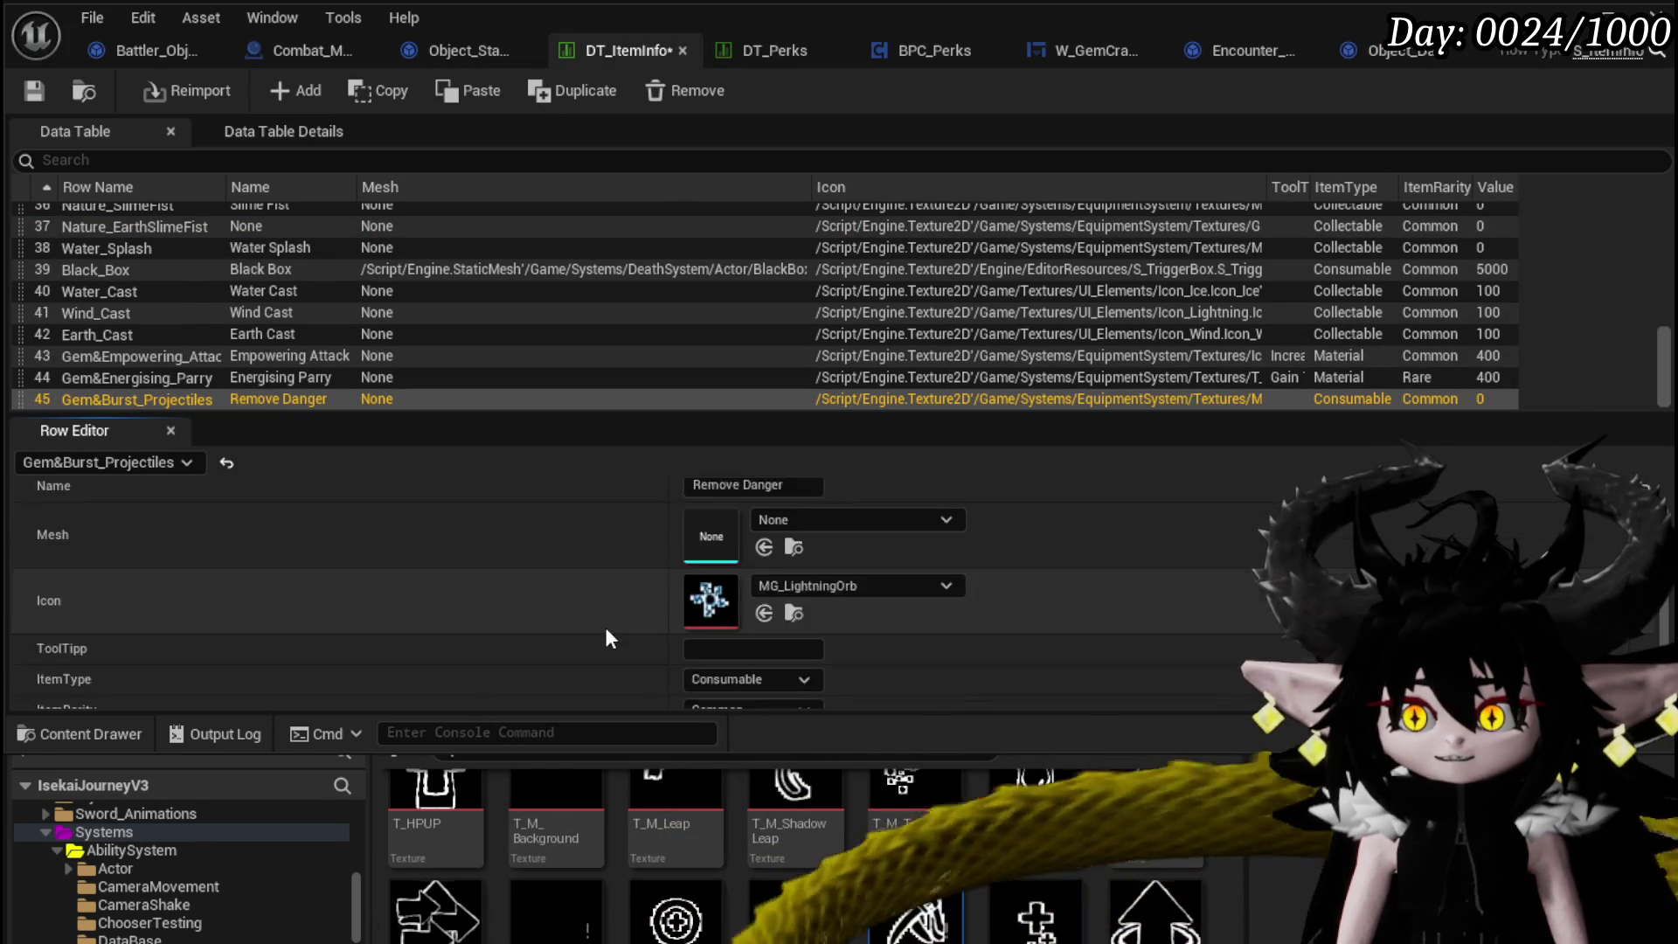
scroll(605, 627, "down", 2)
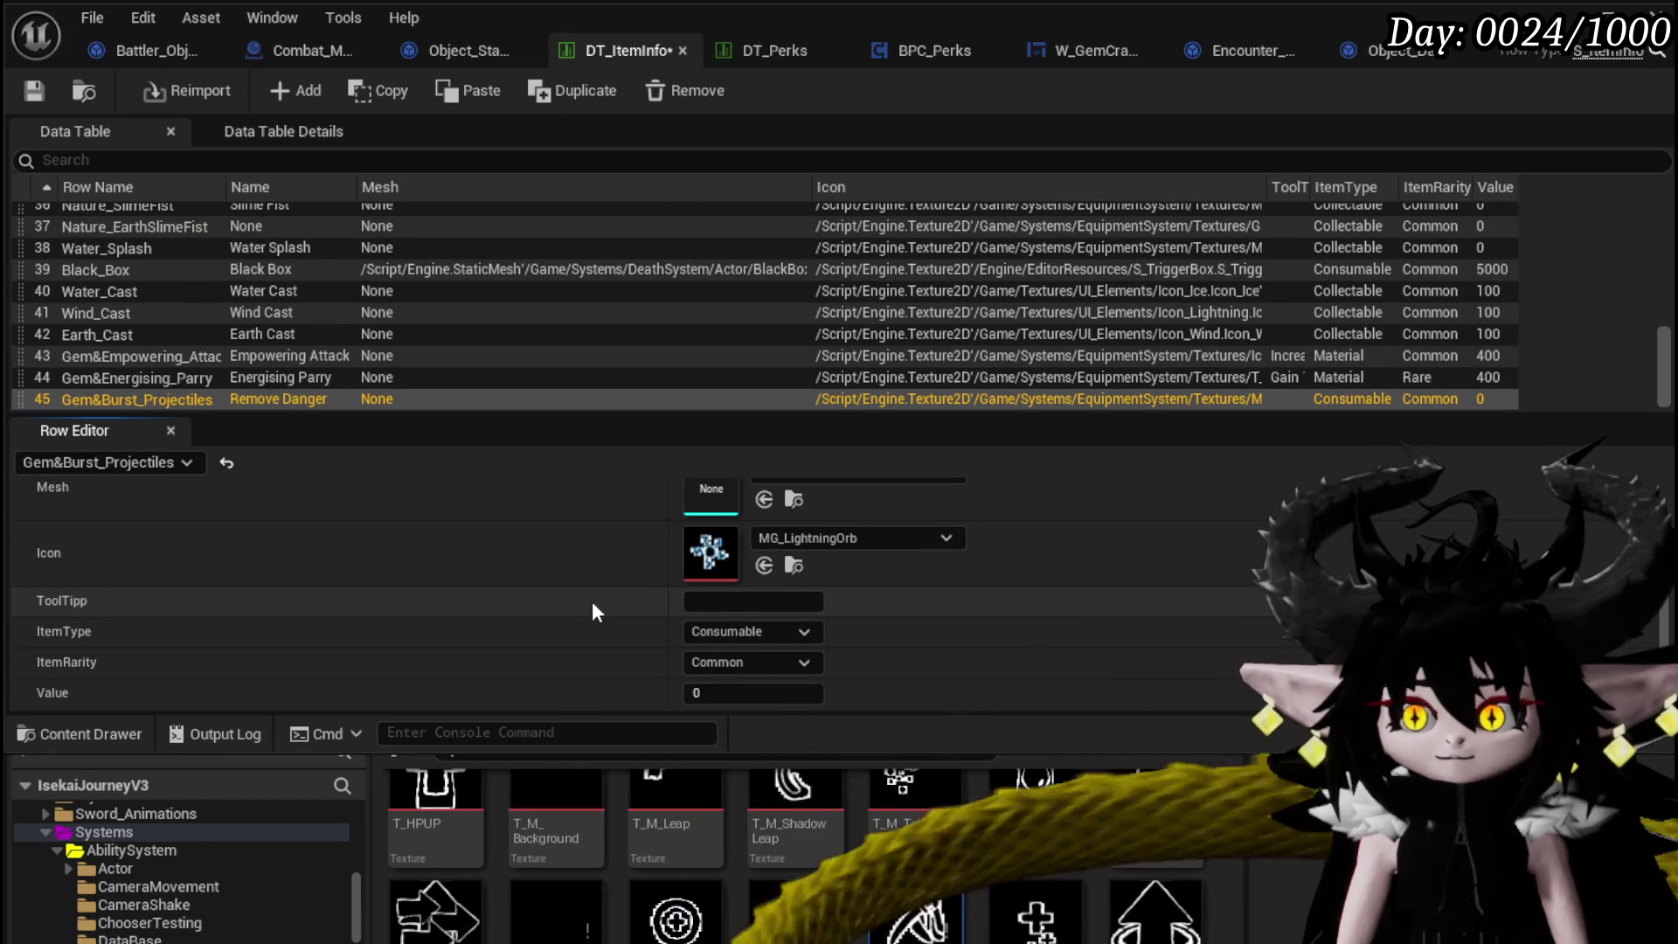
Write the item's tooltip saying it removes enemy attacks in a radius on Turn Start.
left_click(702, 601)
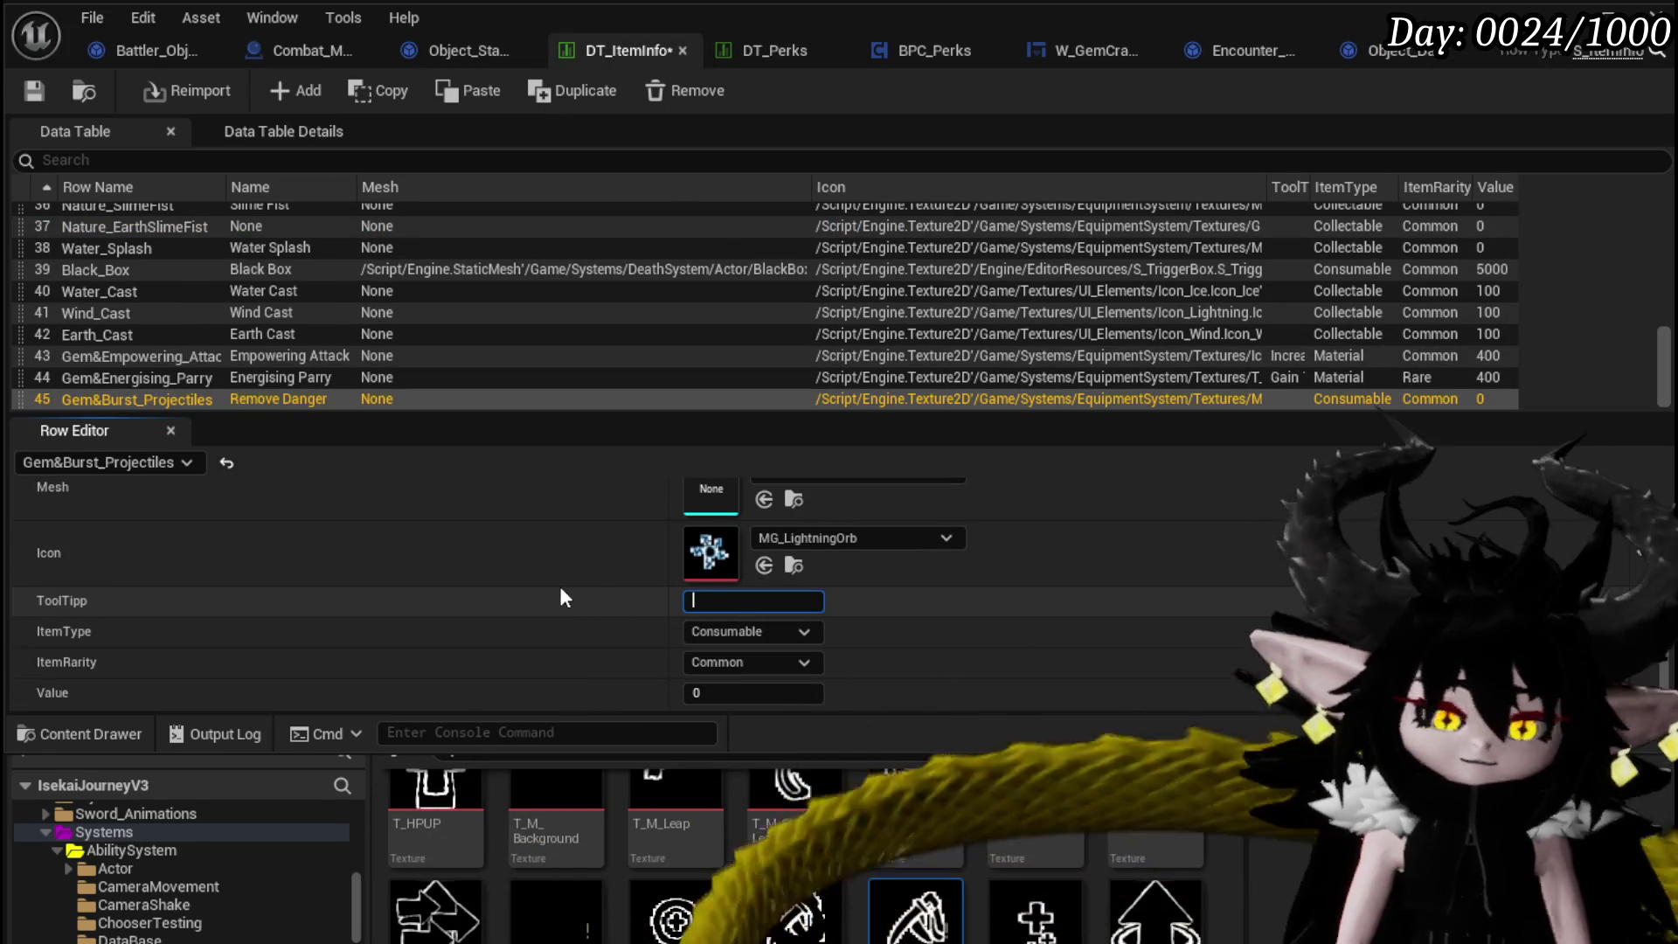
type("Removes")
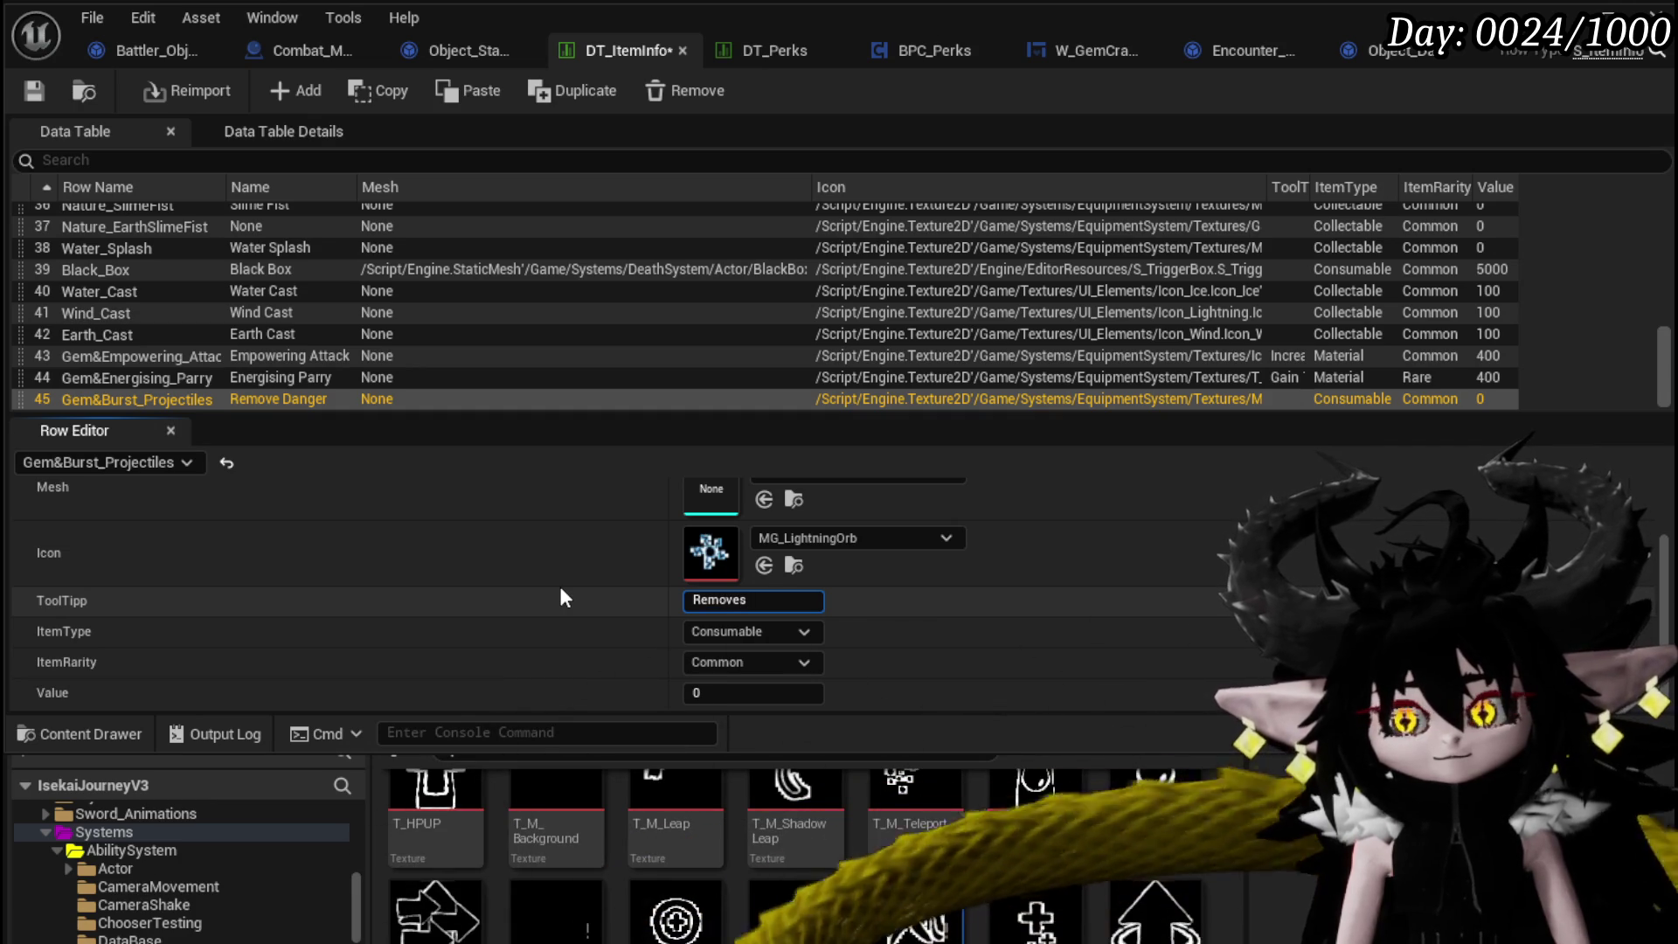
type("Enemy")
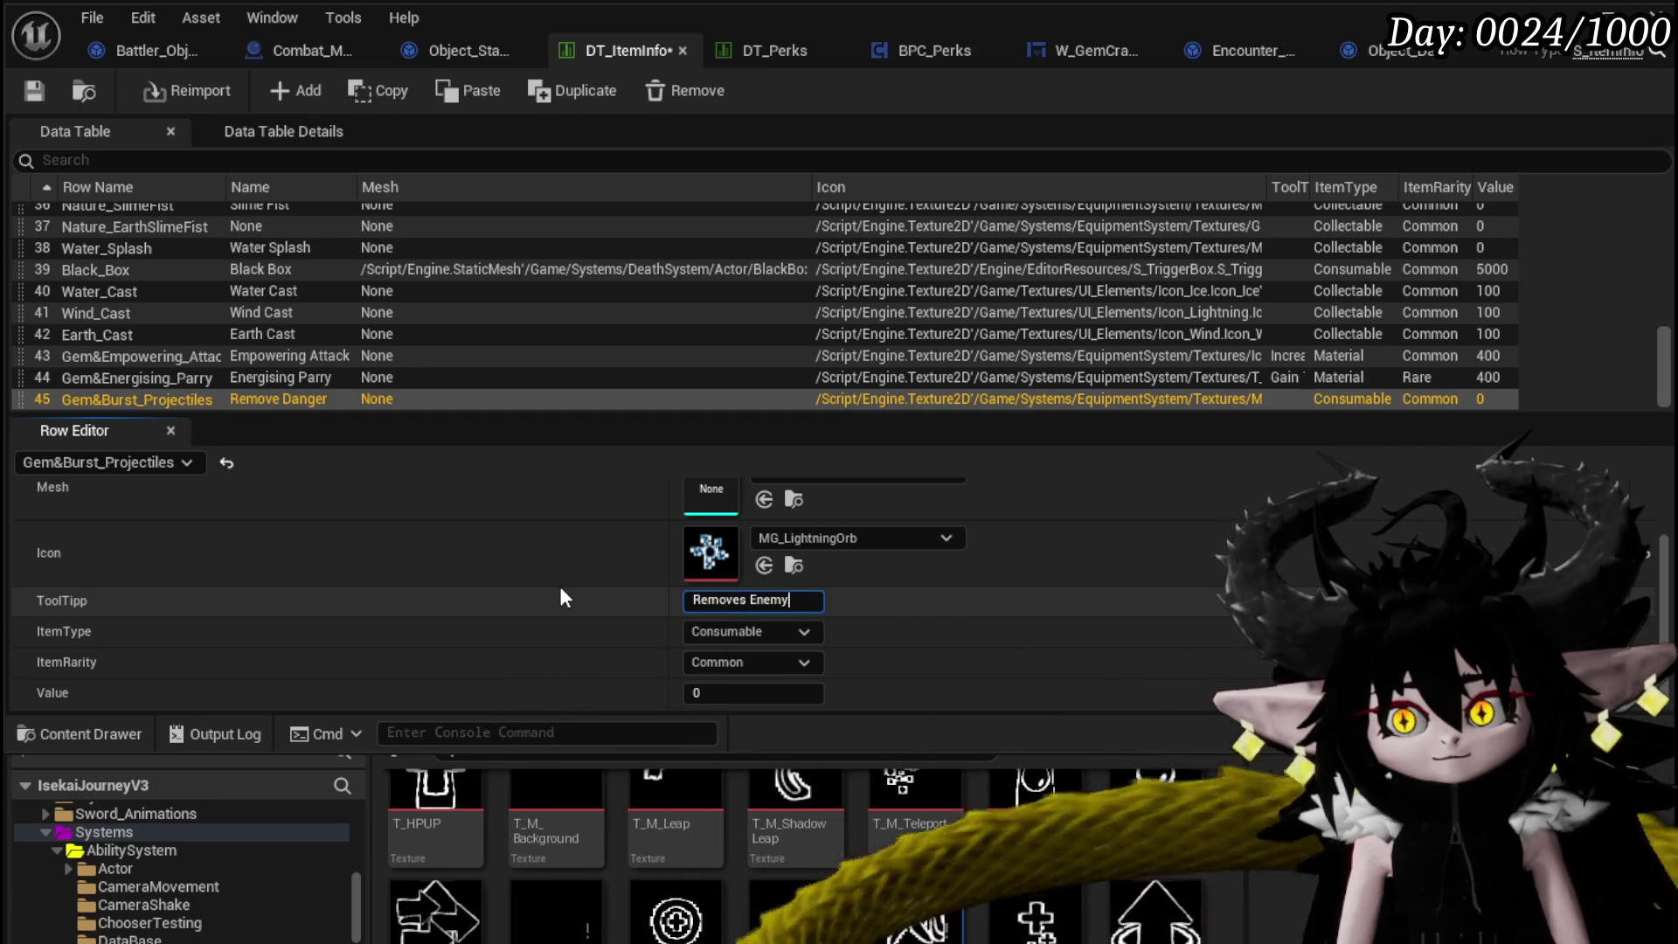
type(" atta")
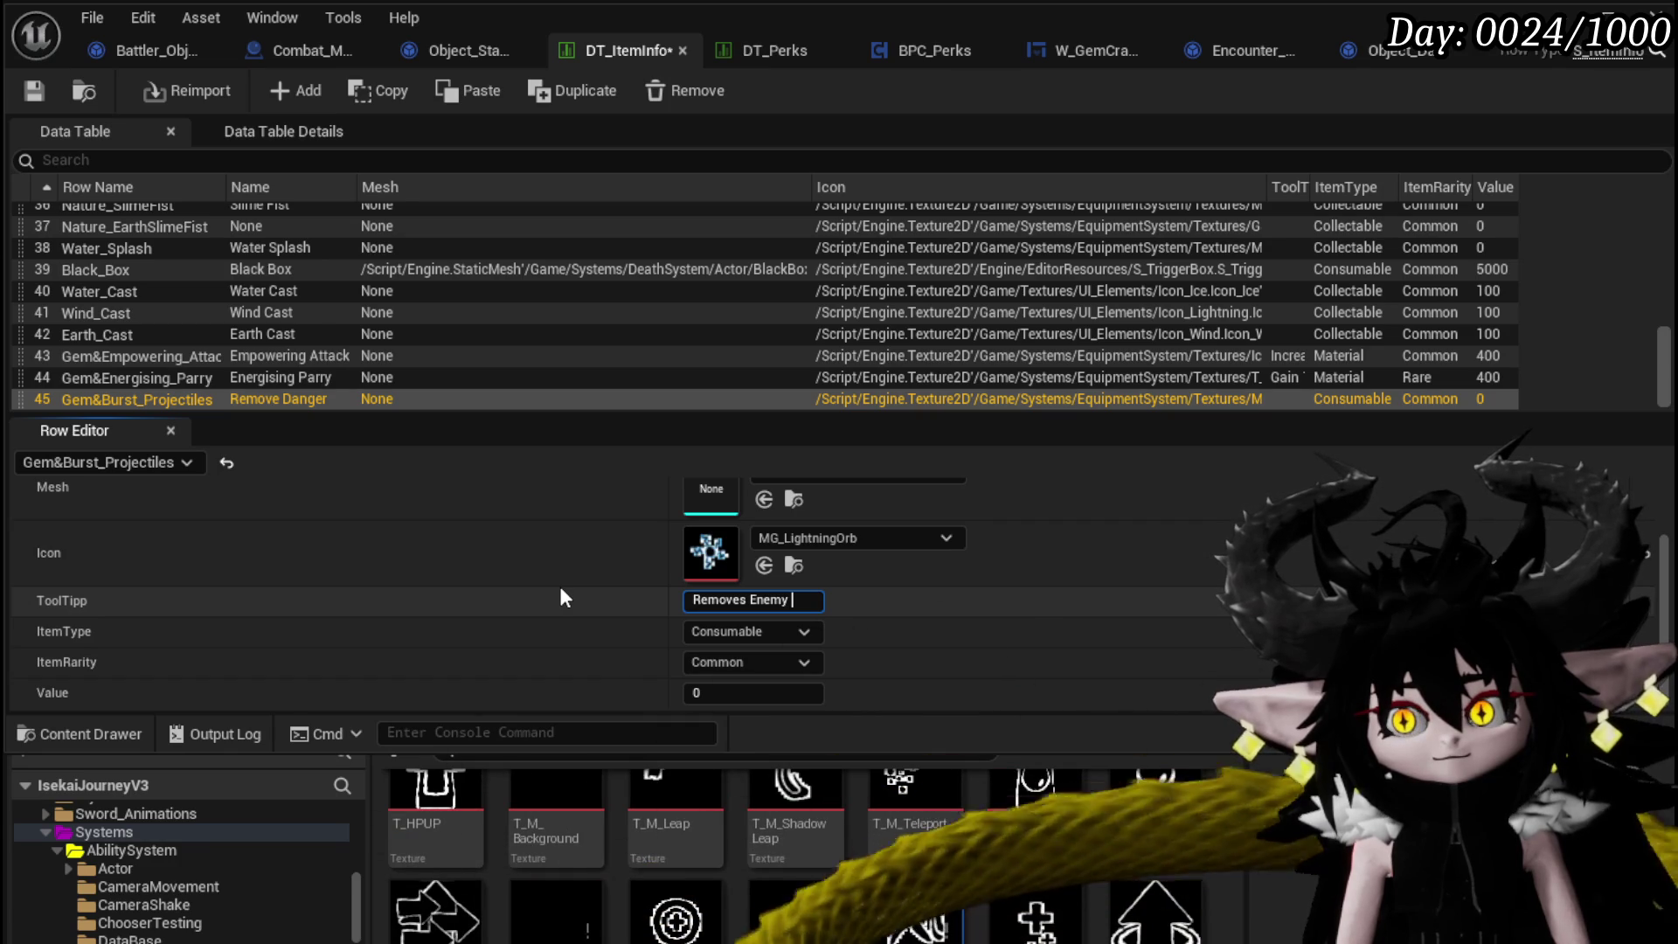
type("cks on Tur")
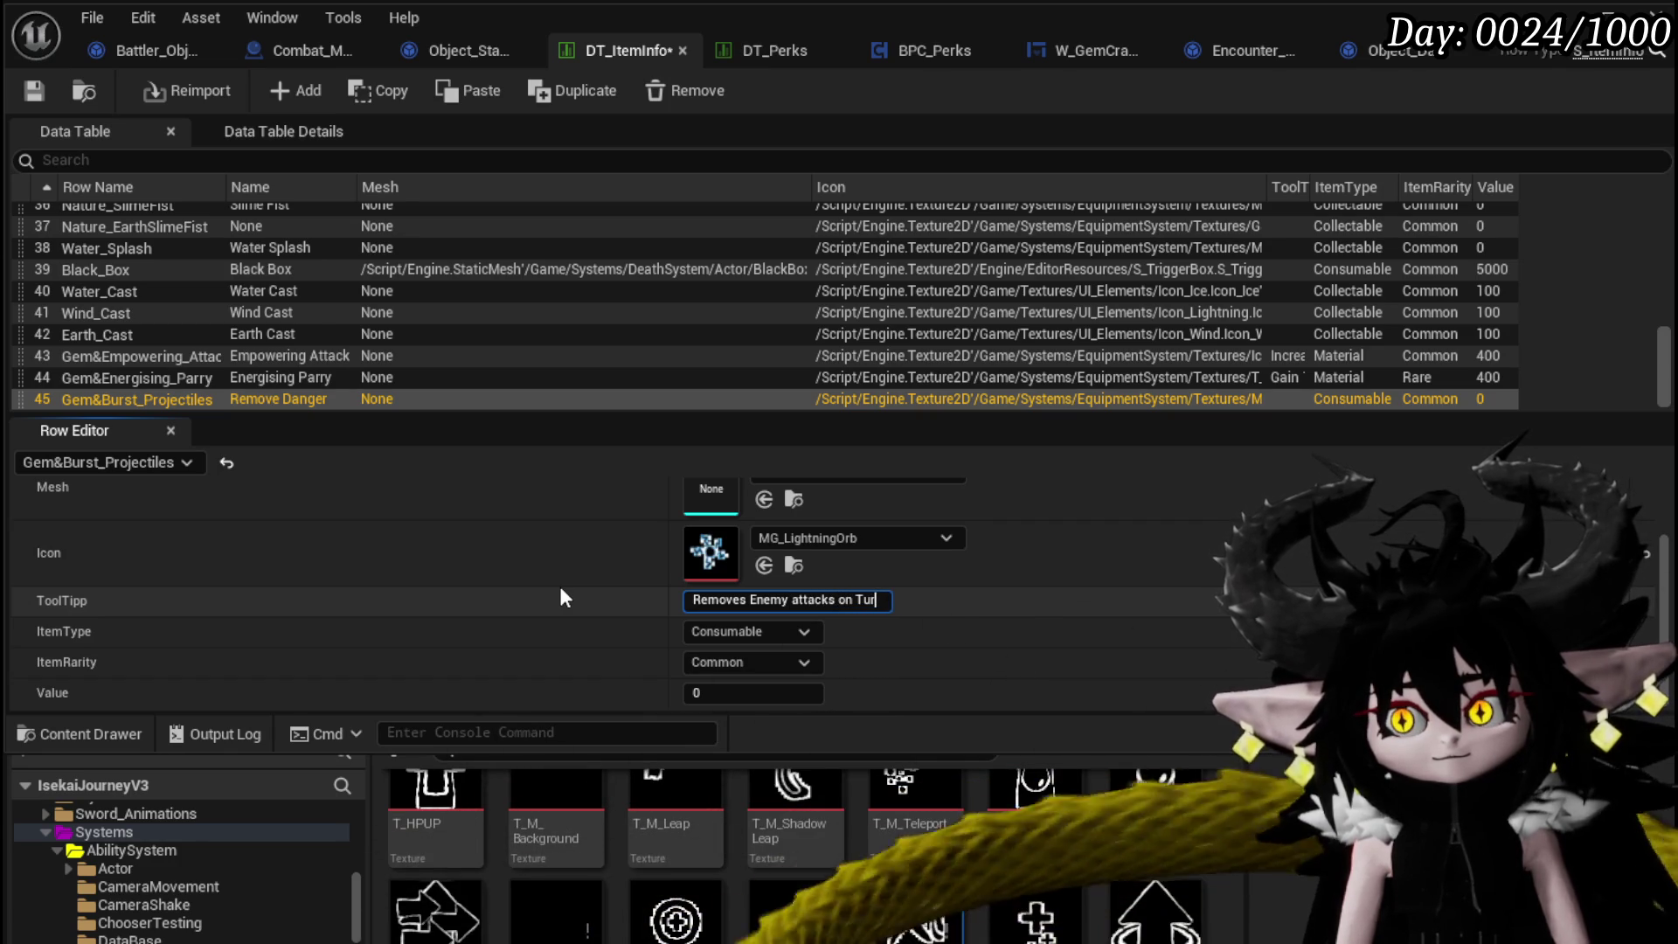
type("n S")
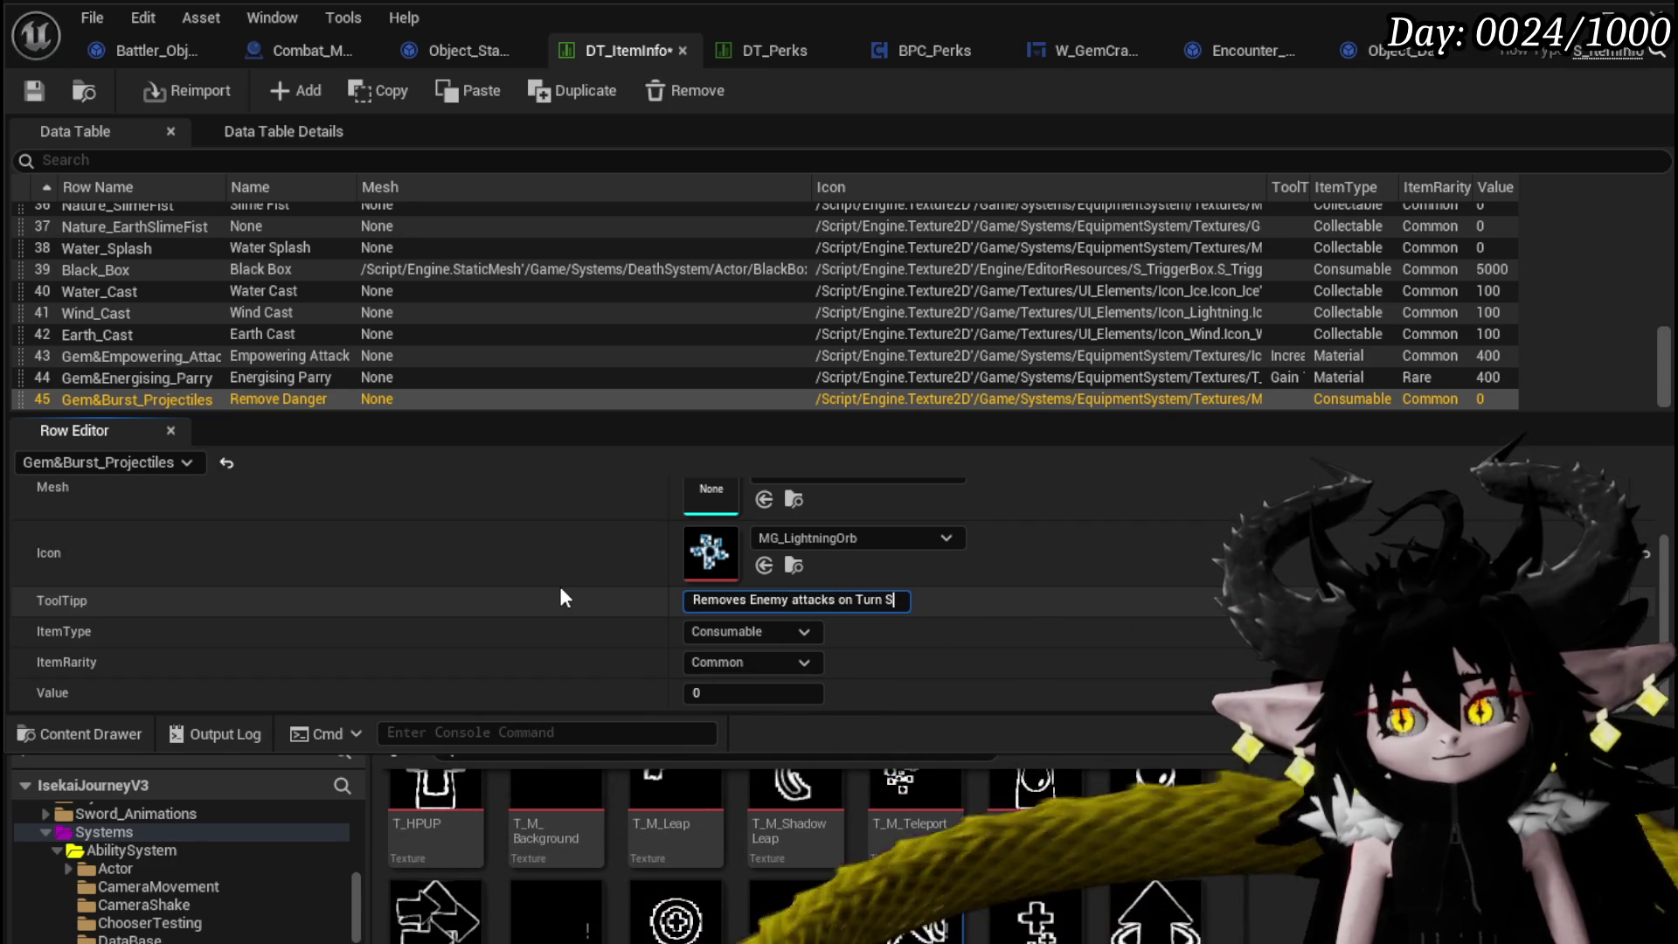
type("tart")
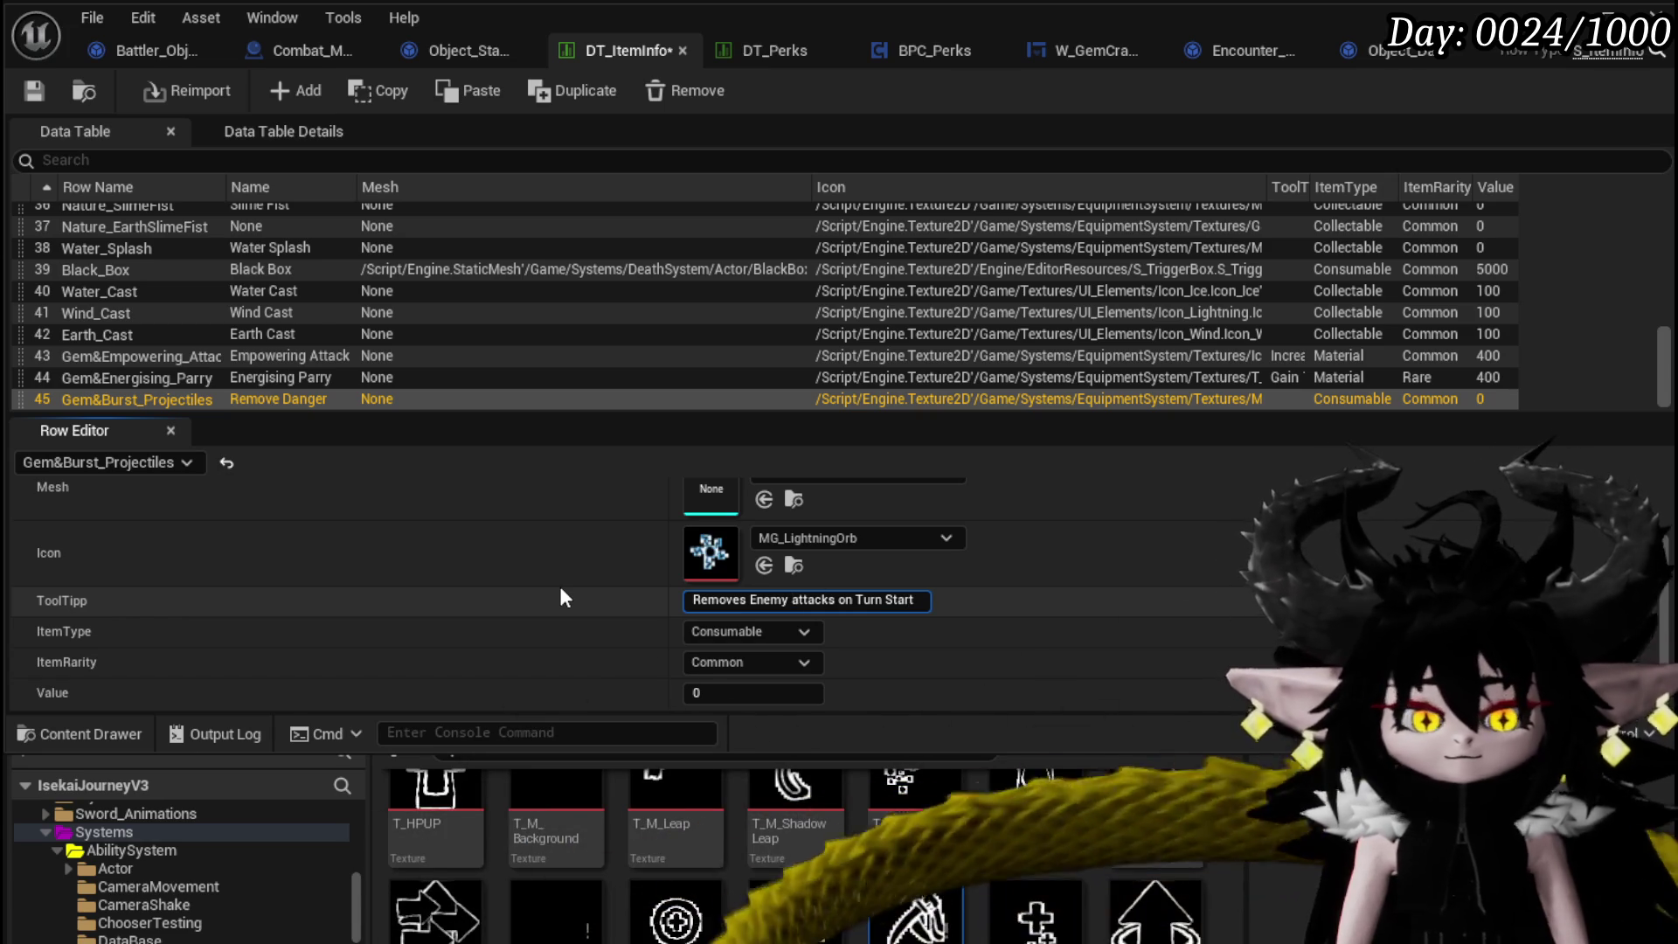
key("ctrl+Left")
key("ctrl+Left")
key("ctrl+Left")
type("in a Ra")
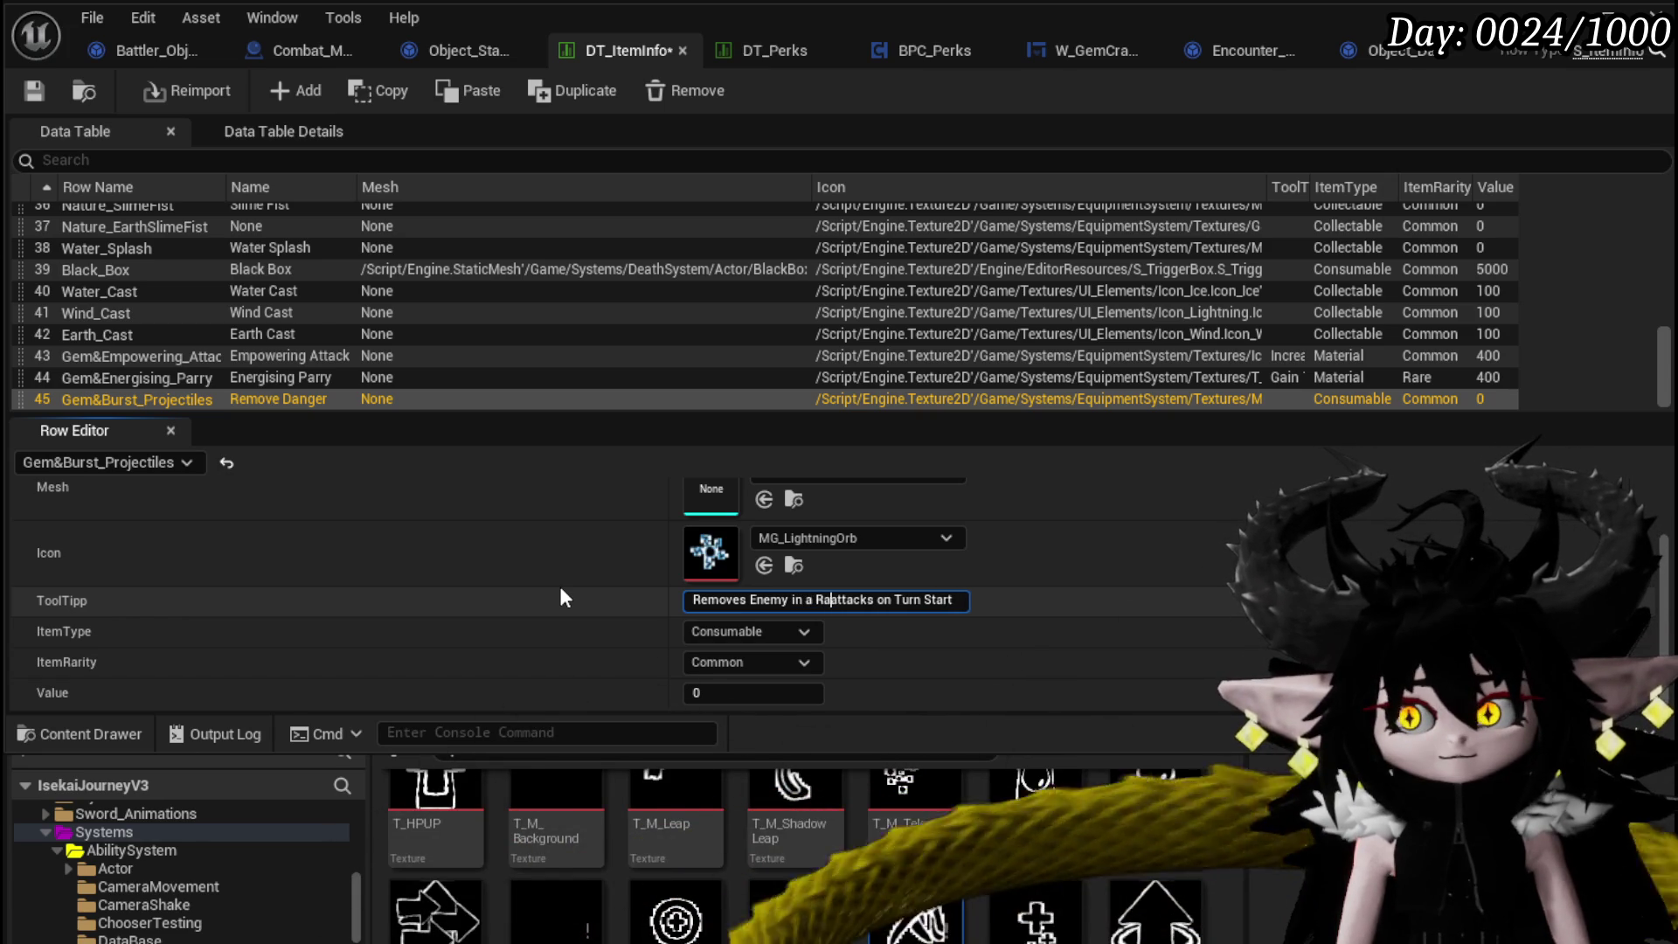
type("dius")
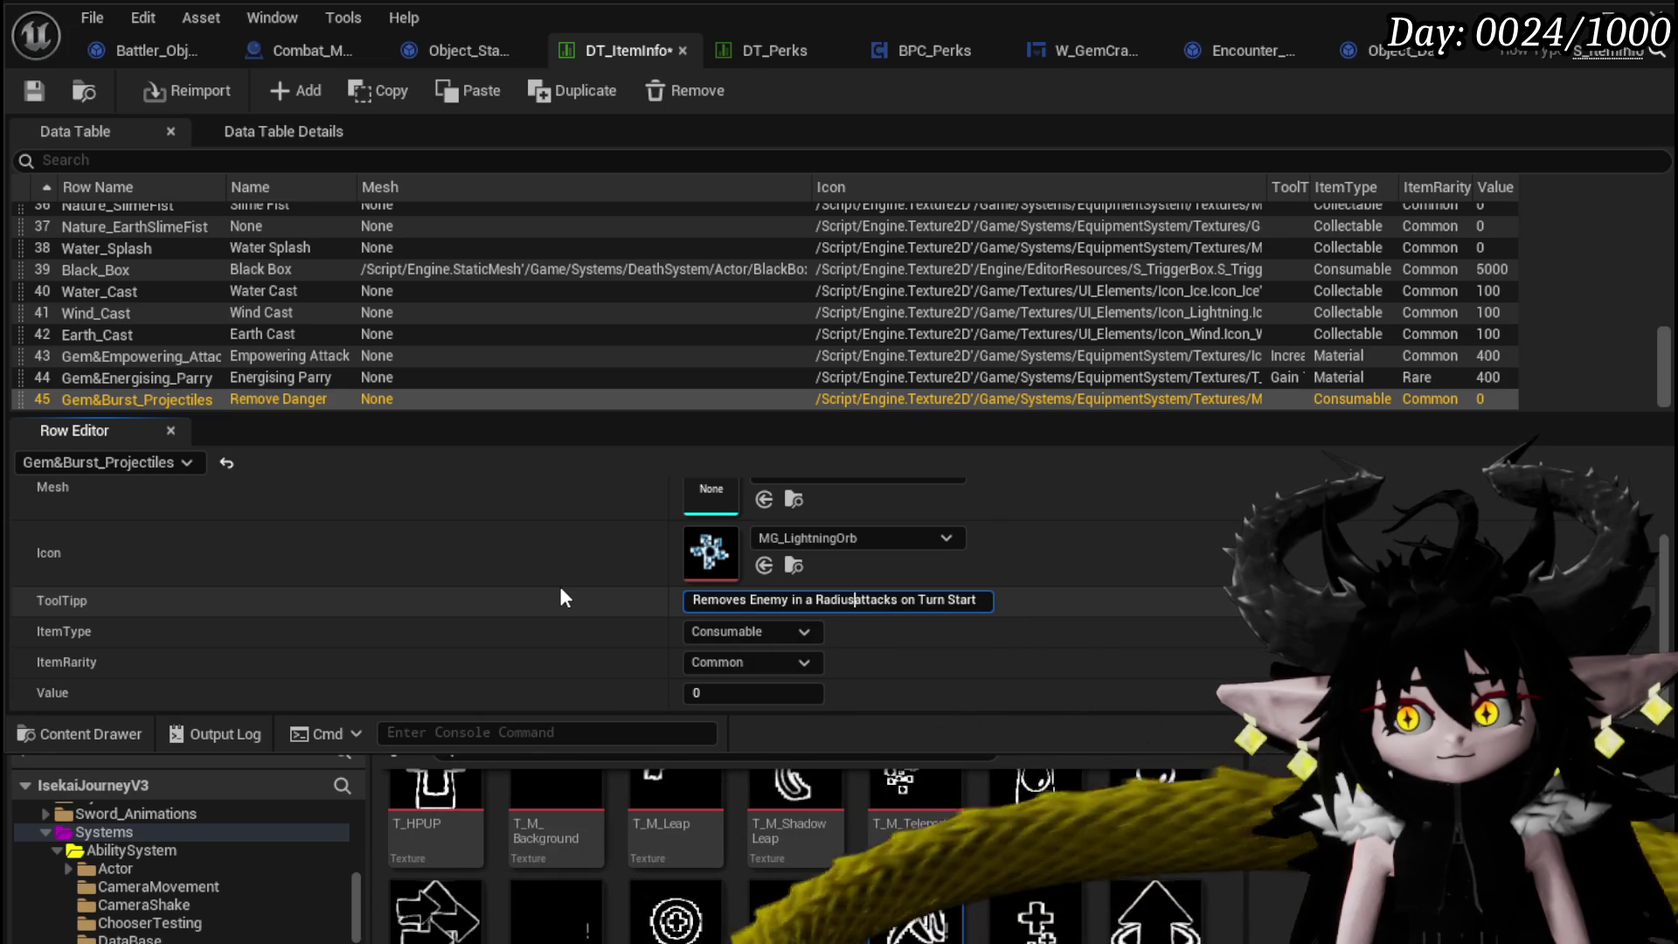
key("BackSpace")
key("BackSpace")
key("BackSpace")
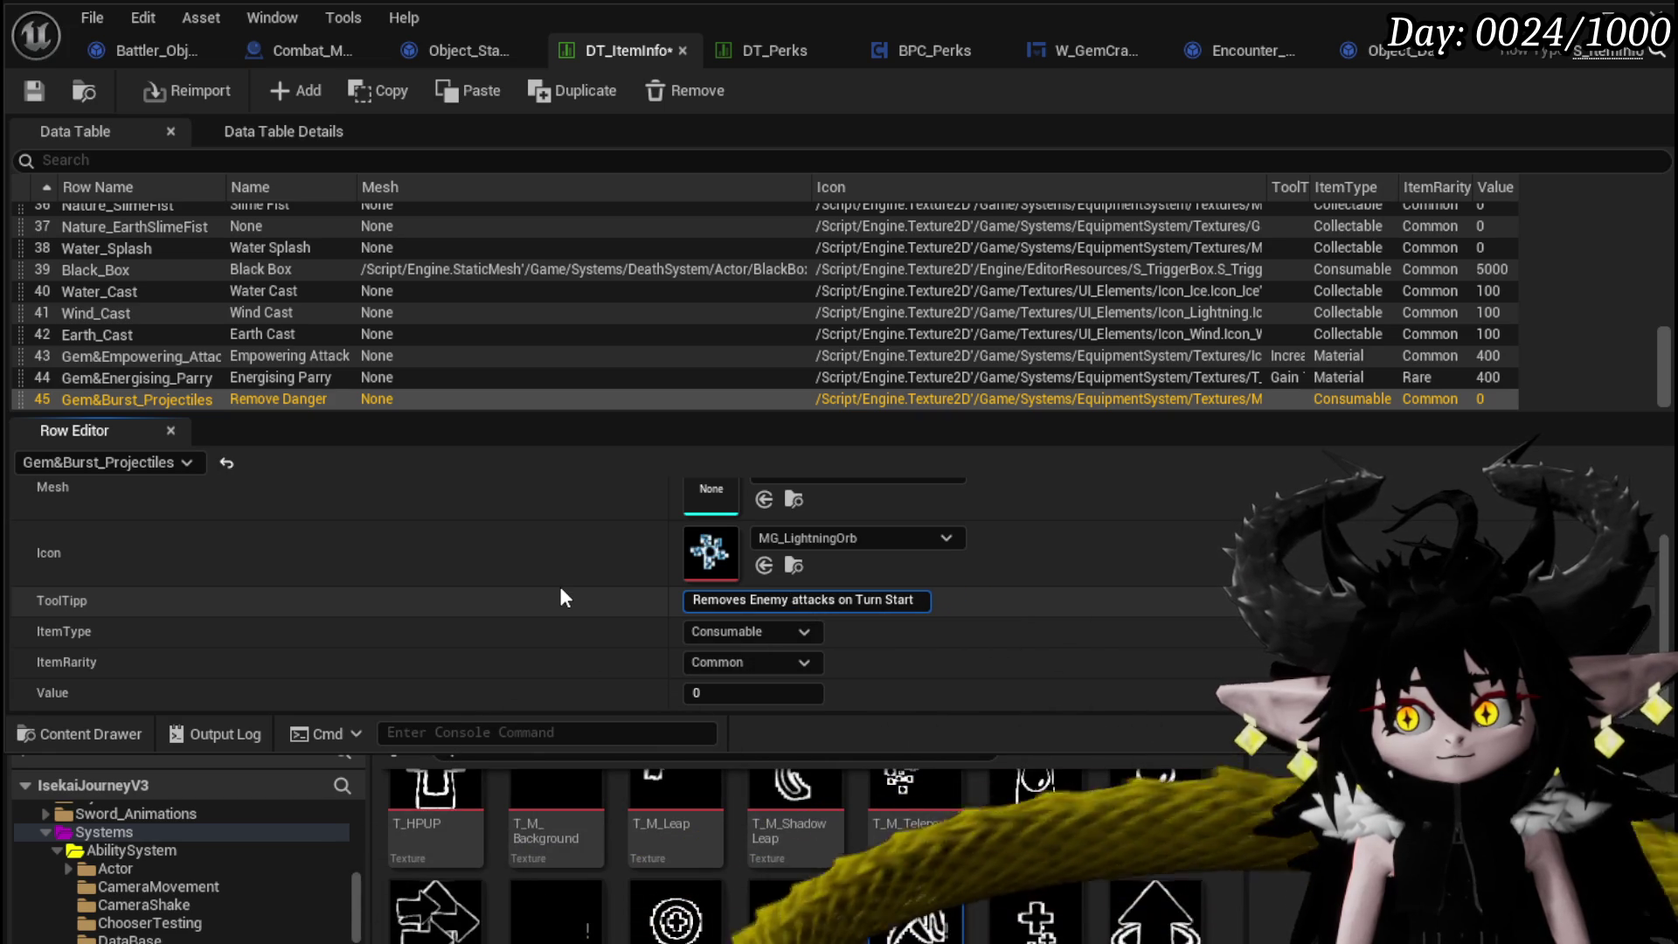
key("Right")
key("Right")
key("Right")
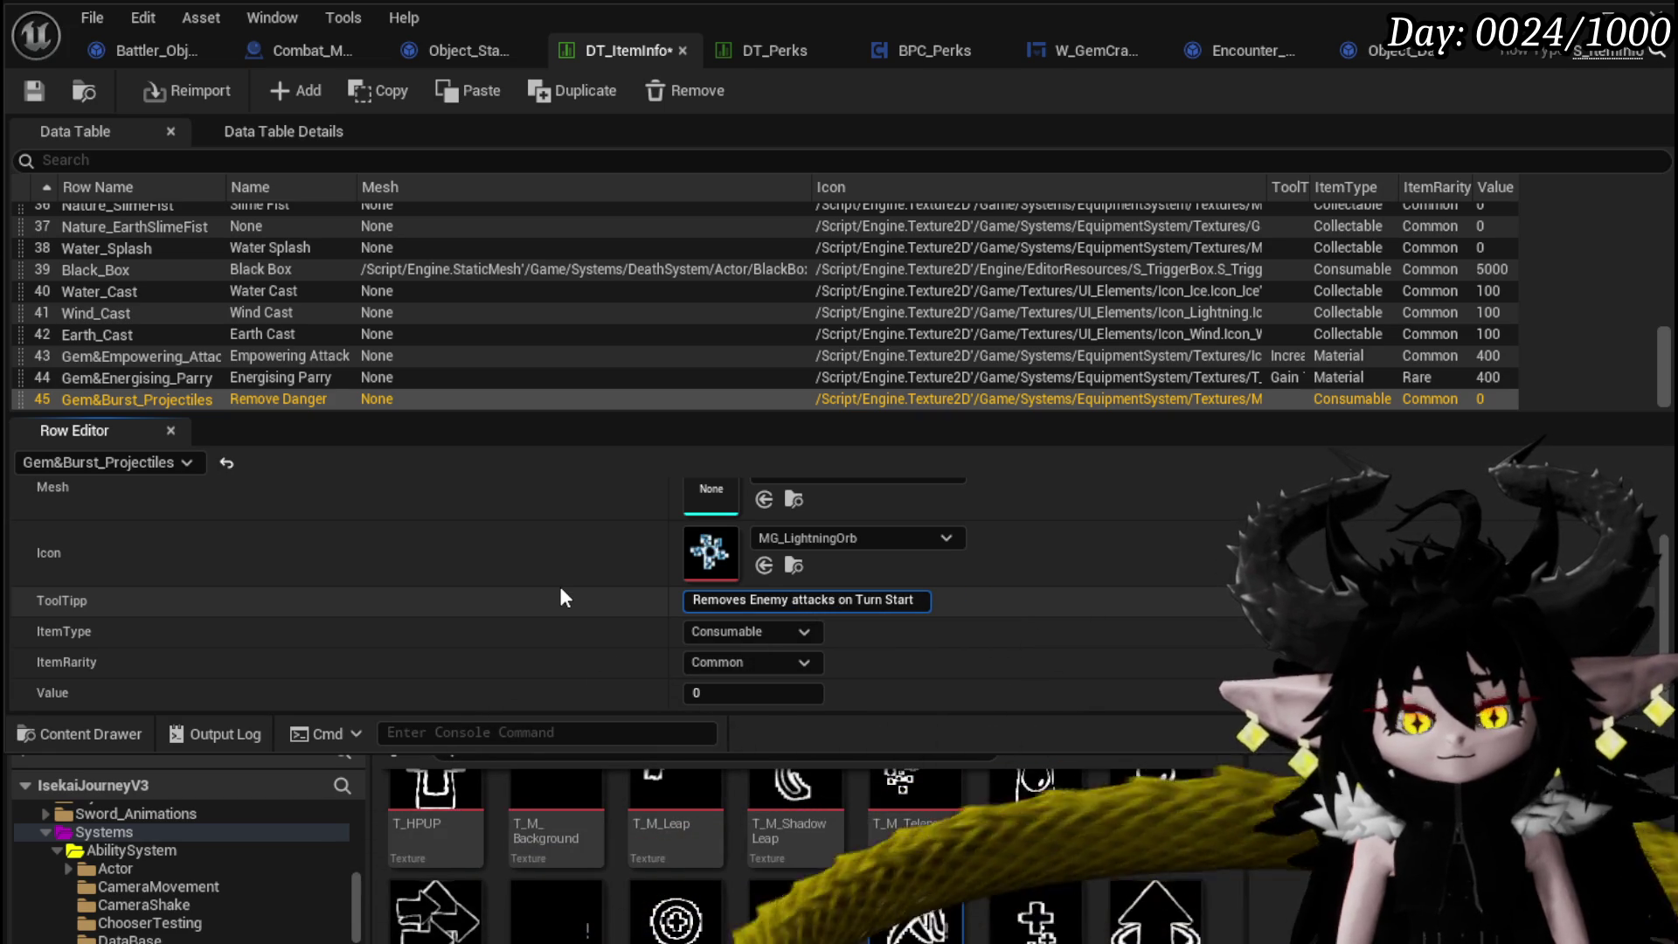
type("in a R")
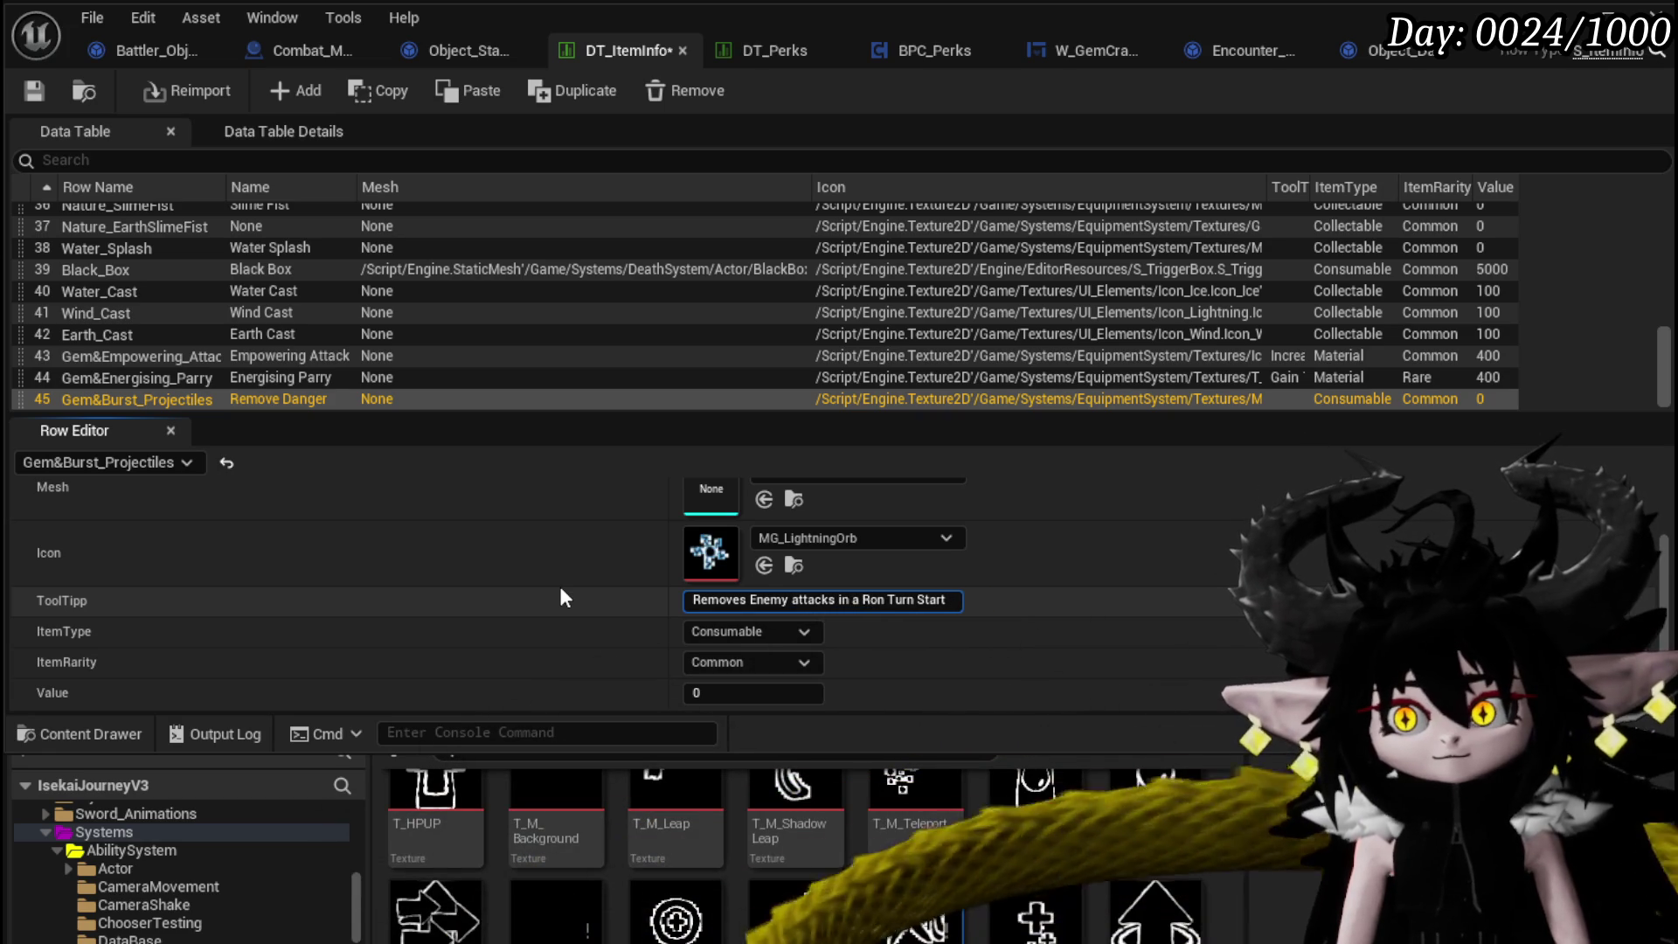
key("BackSpace")
type("radius of X")
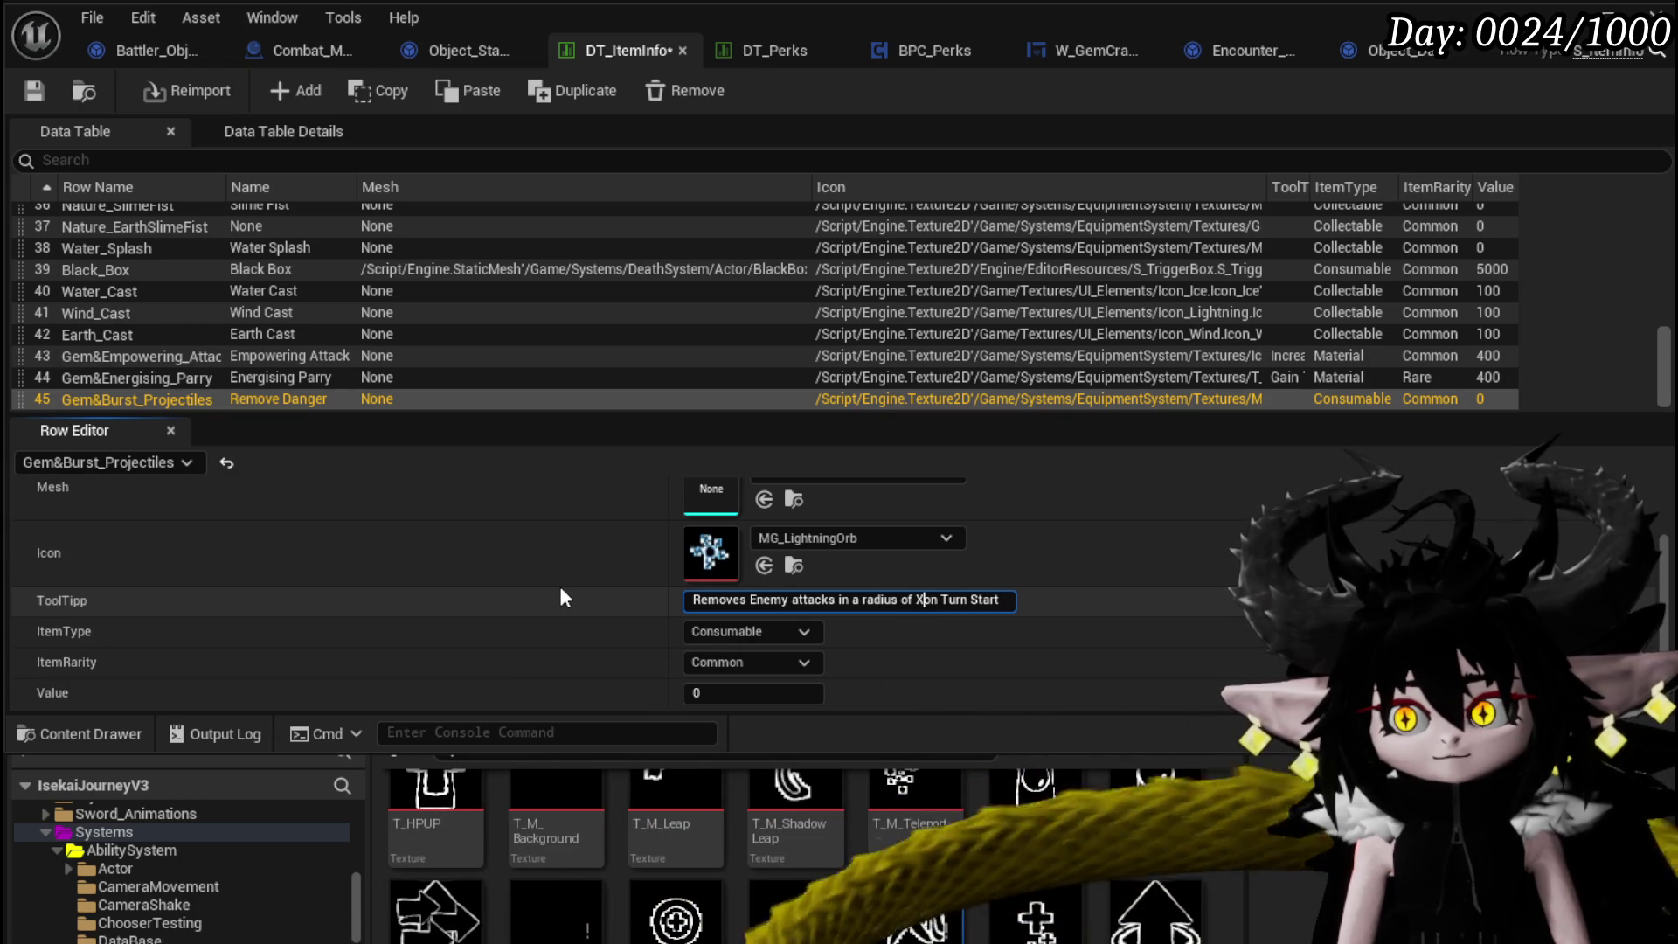
key("Left")
key("Left")
key("Left")
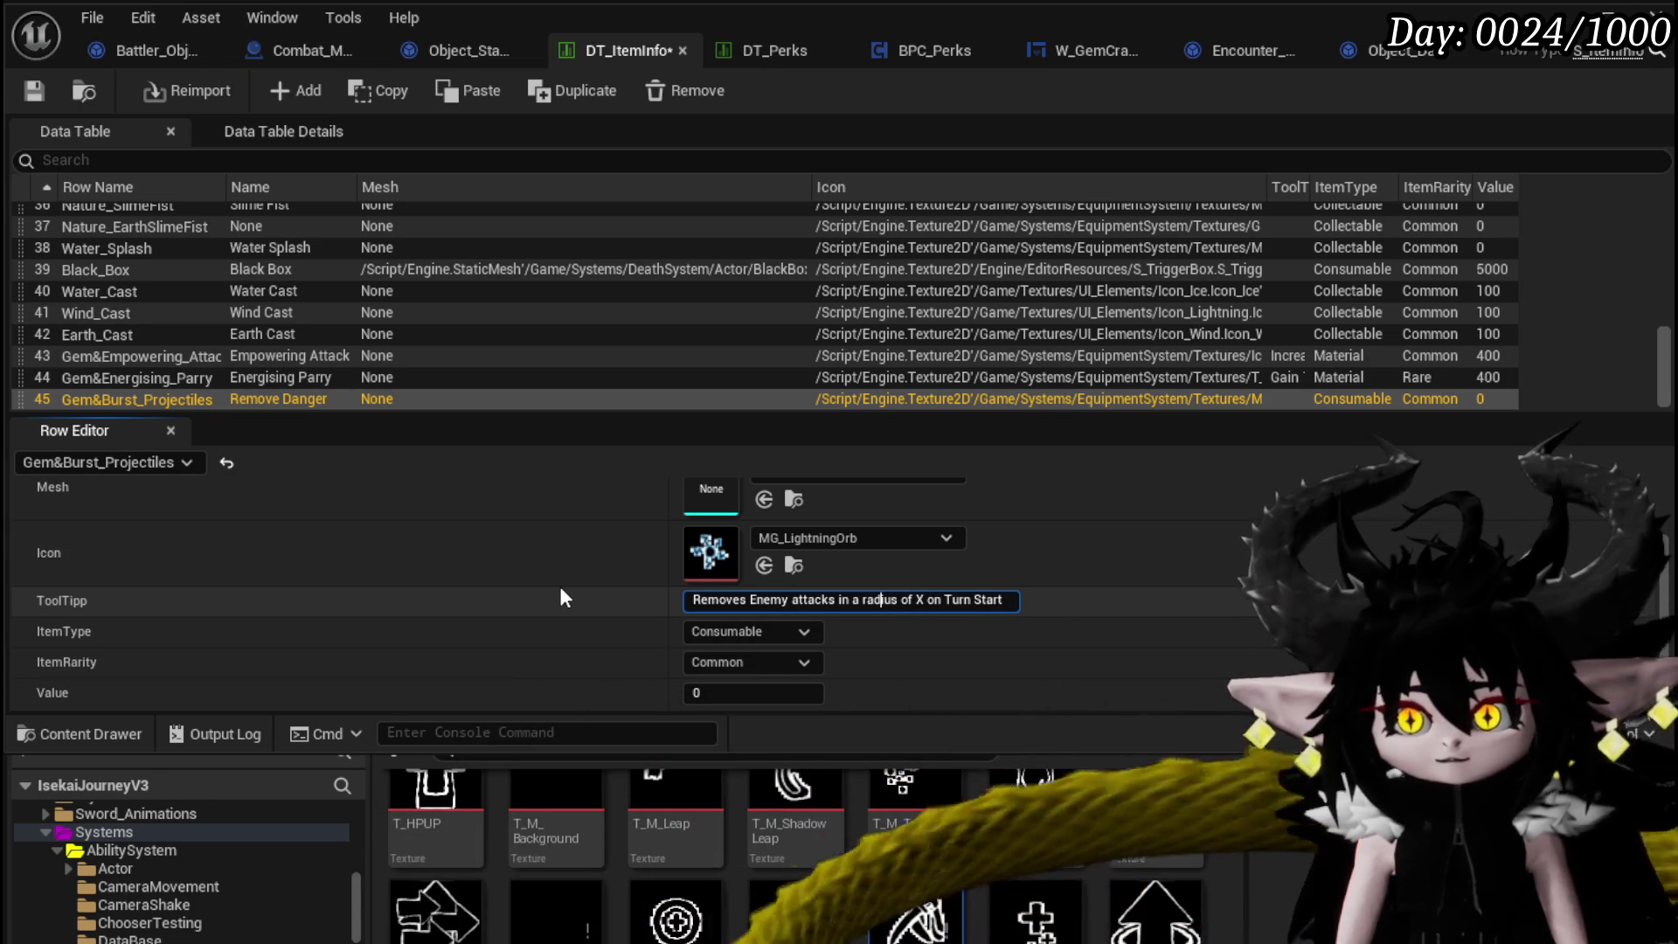
Set the item type to Material, keep rarity Common, and give it a value of 100.
left_click(726, 631)
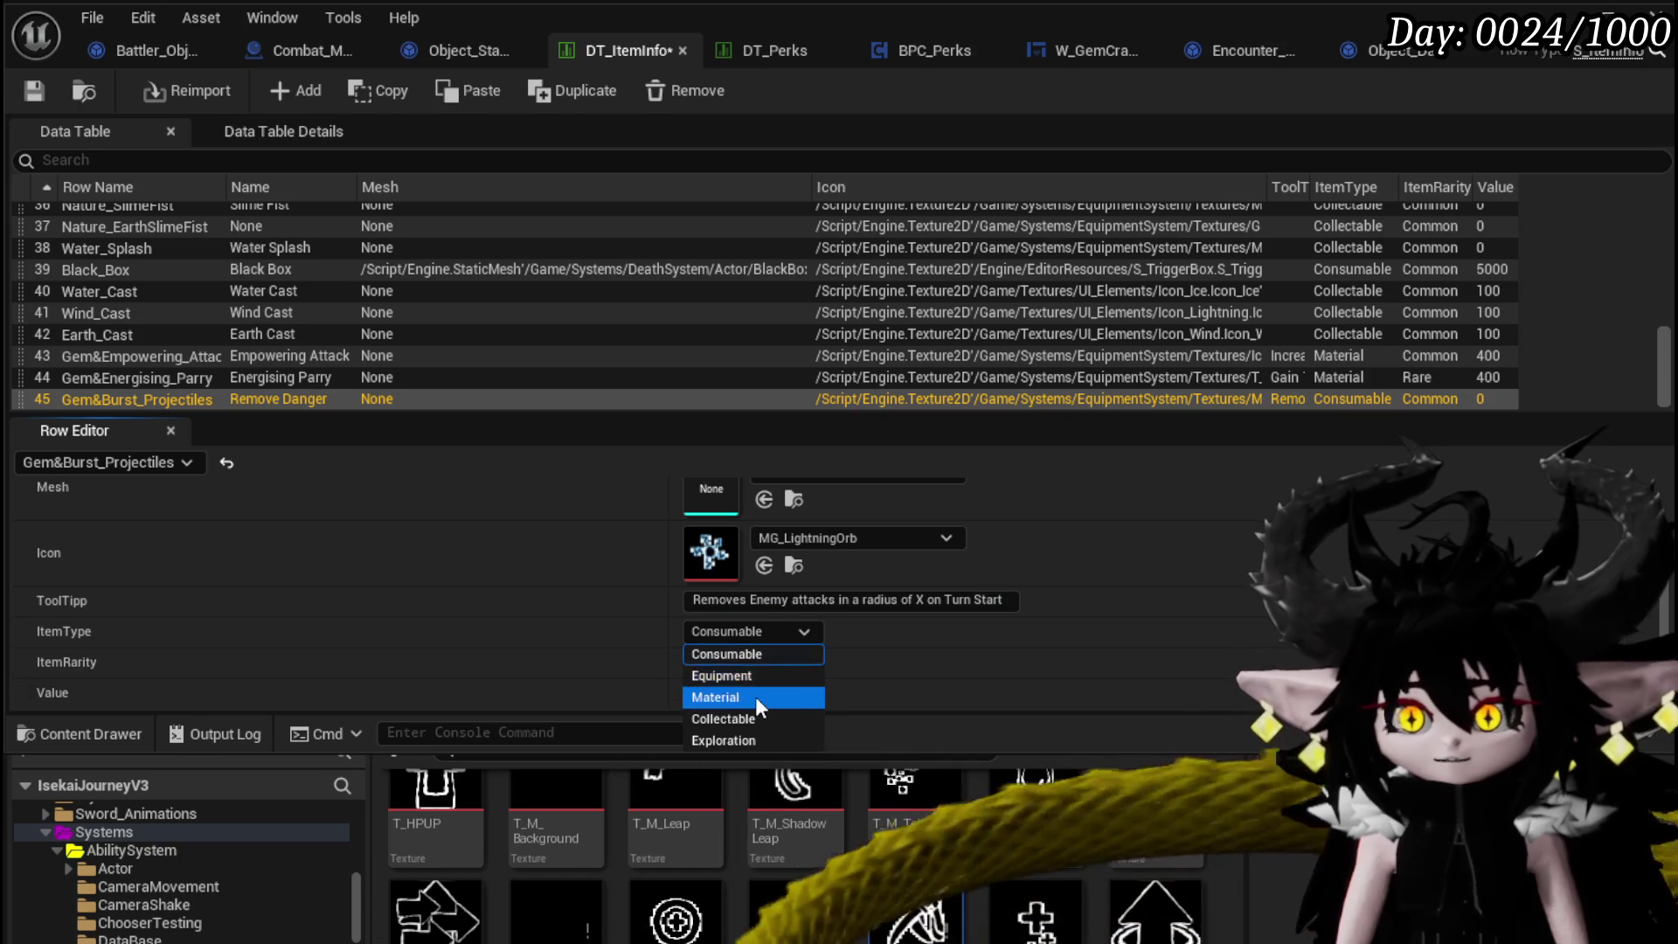
left_click(755, 696)
left_click(719, 662)
left_click(707, 684)
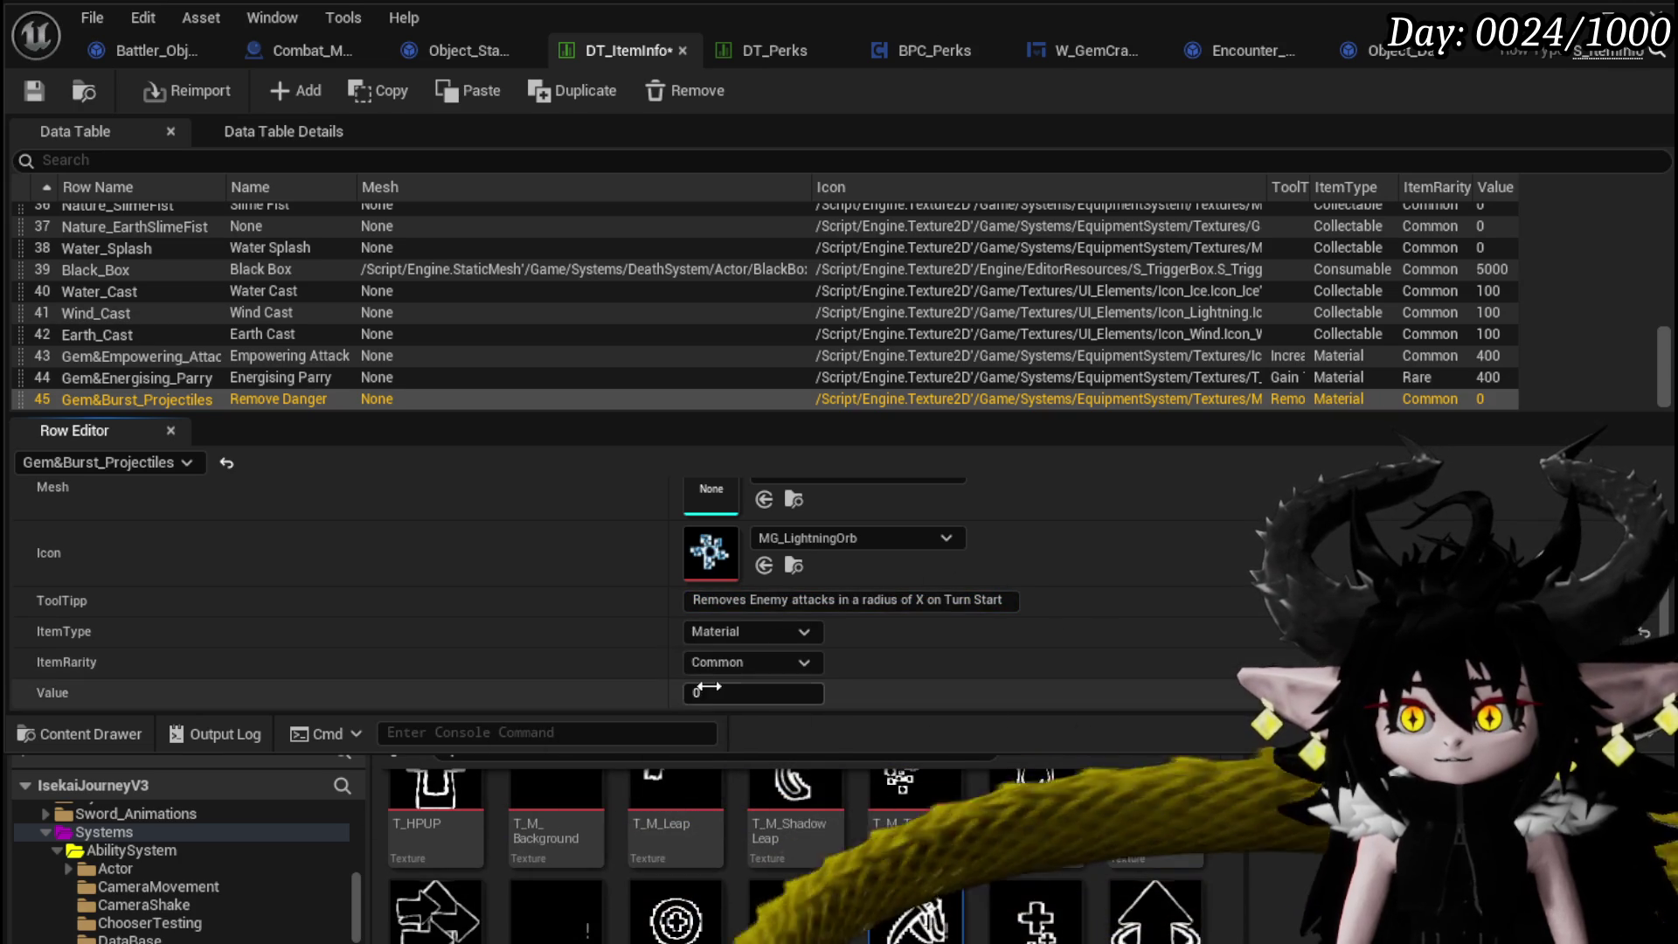
left_click(768, 691)
type("100")
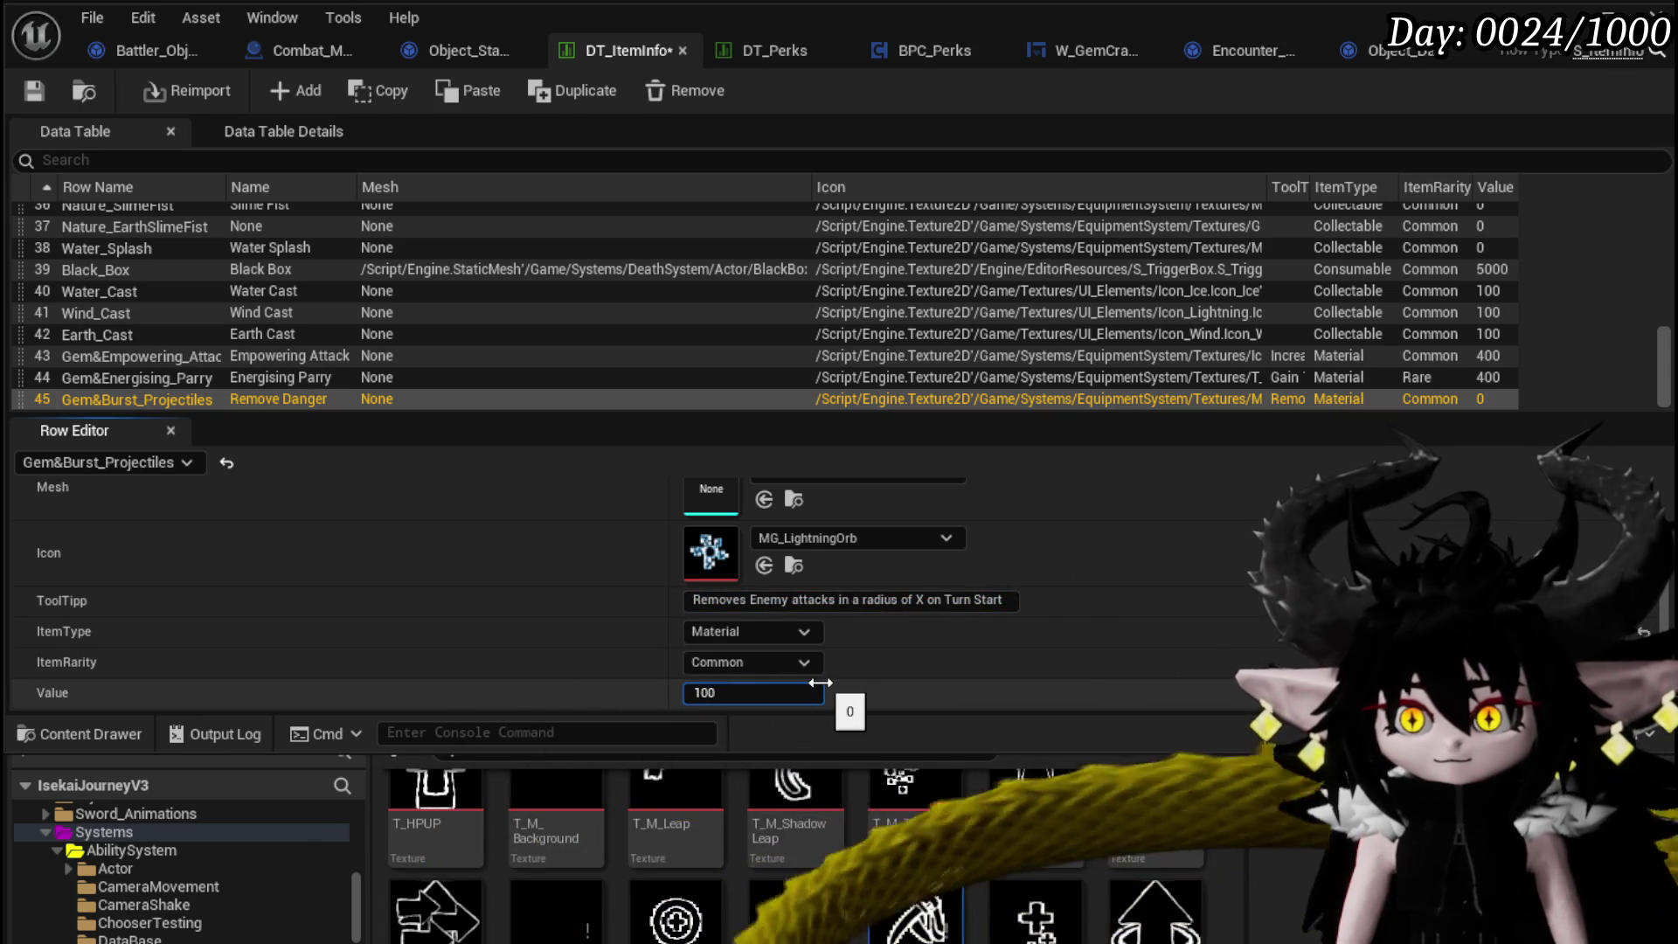
key("Return")
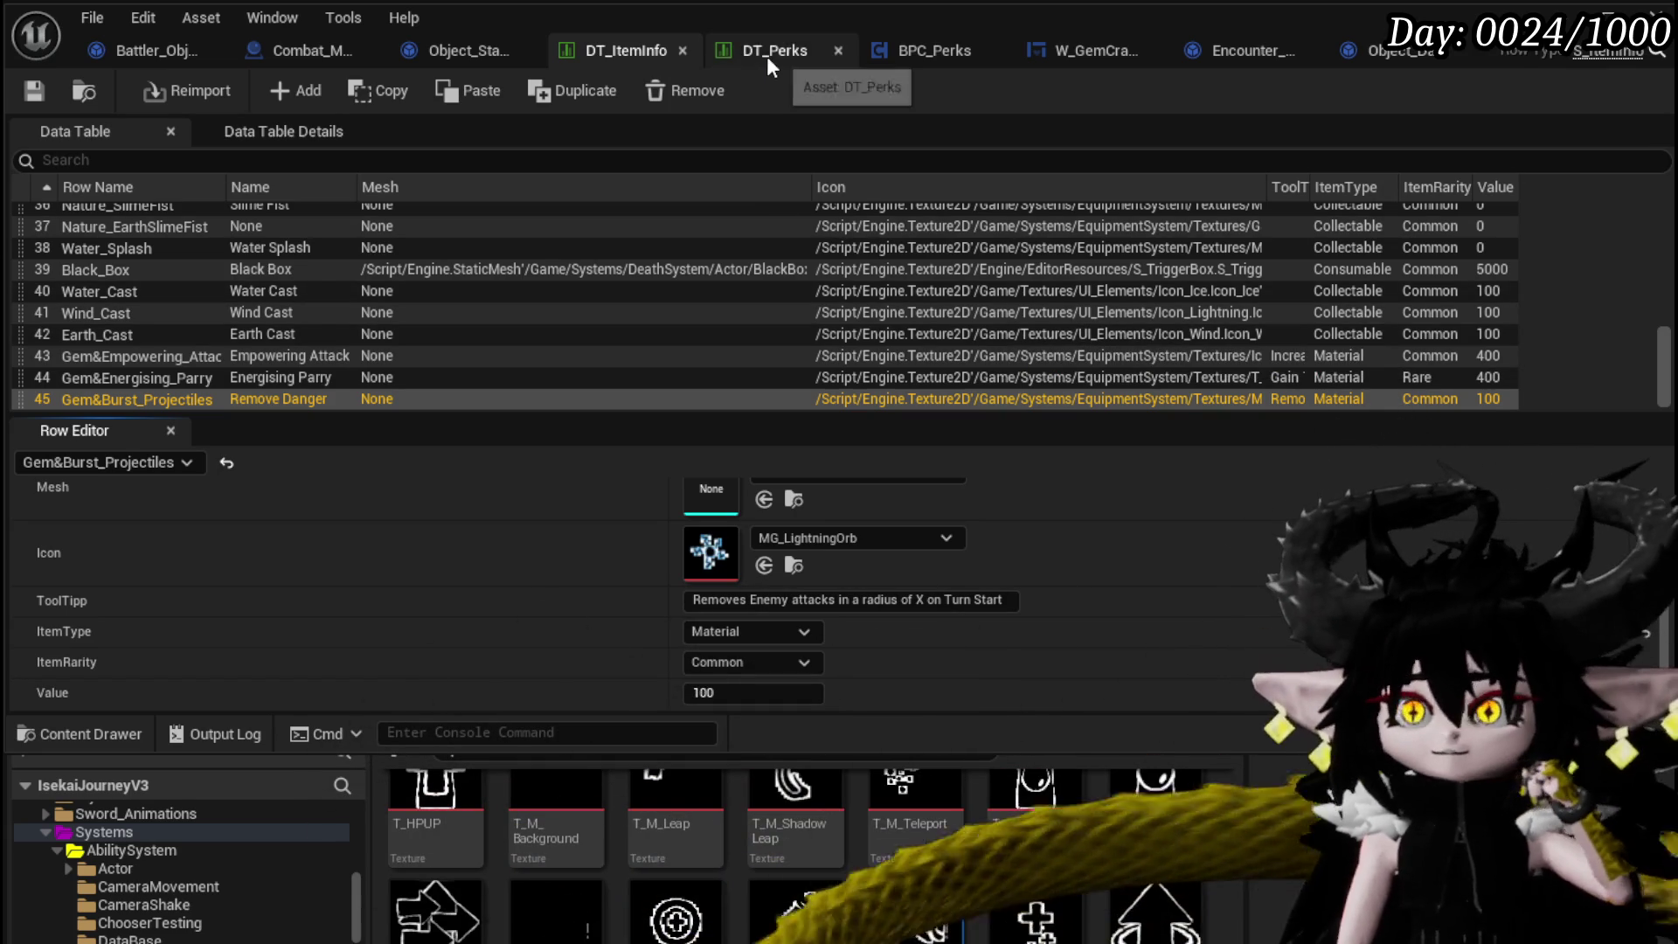
left_click(767, 56)
In BPC_Perks OnStartTurnPerks, add a Multi Sphere Trace For Objects off the Burst_Projectiles case.
left_click(927, 50)
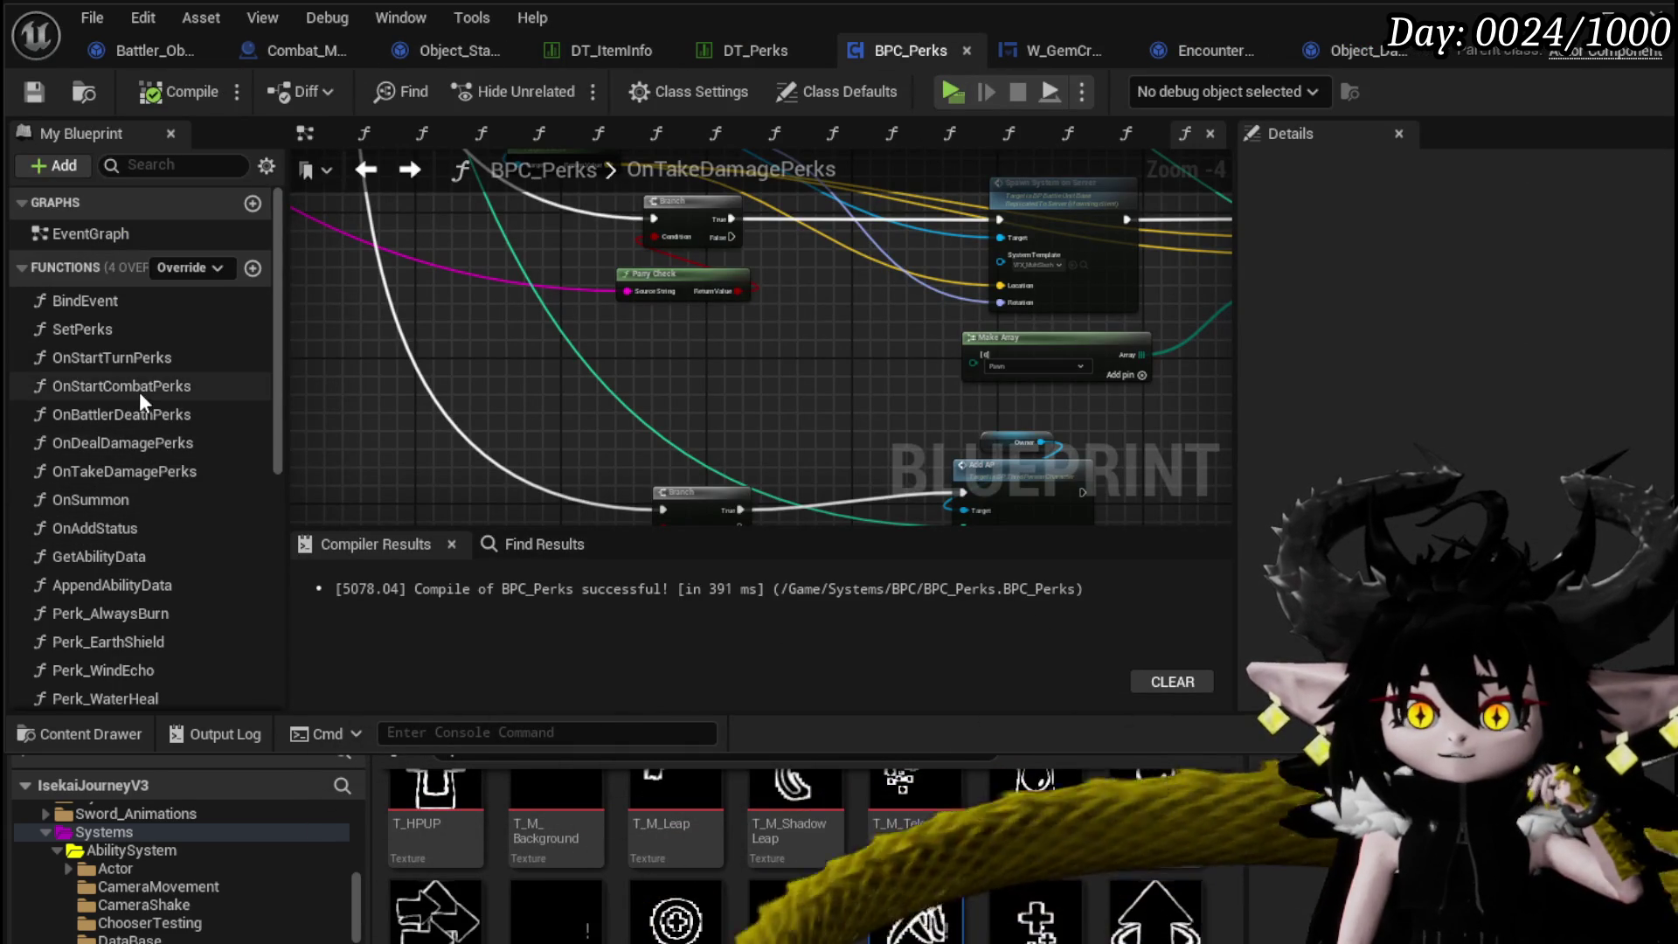
double_click(146, 364)
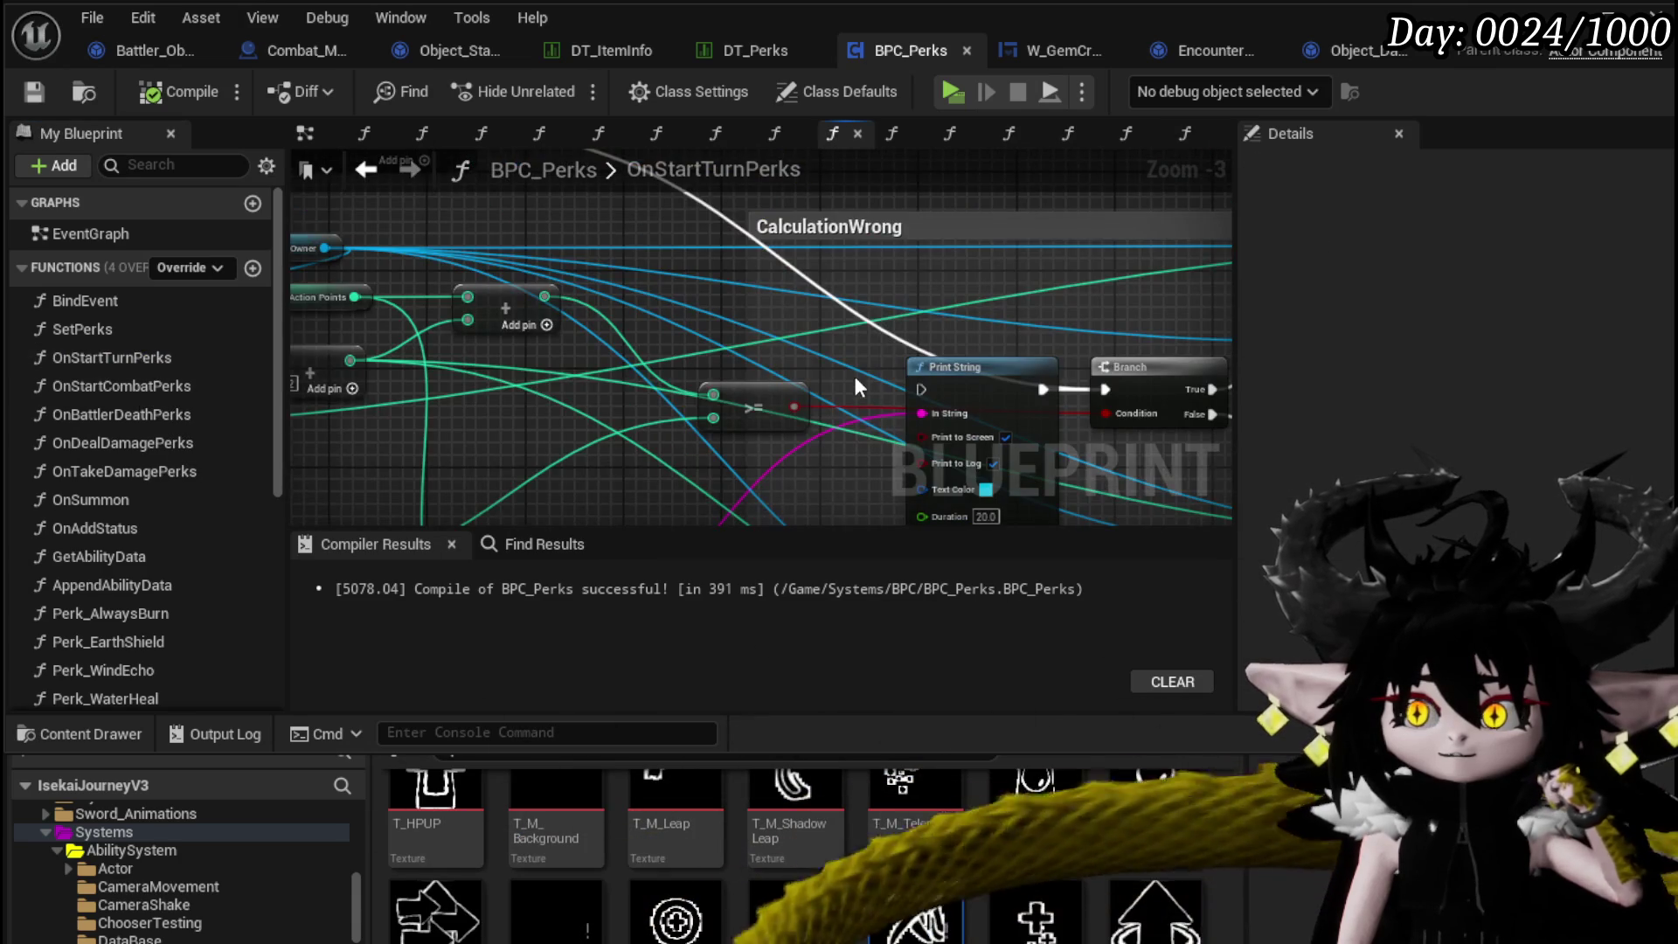
scroll(856, 388, "down", 4)
scroll(755, 411, "up", 4)
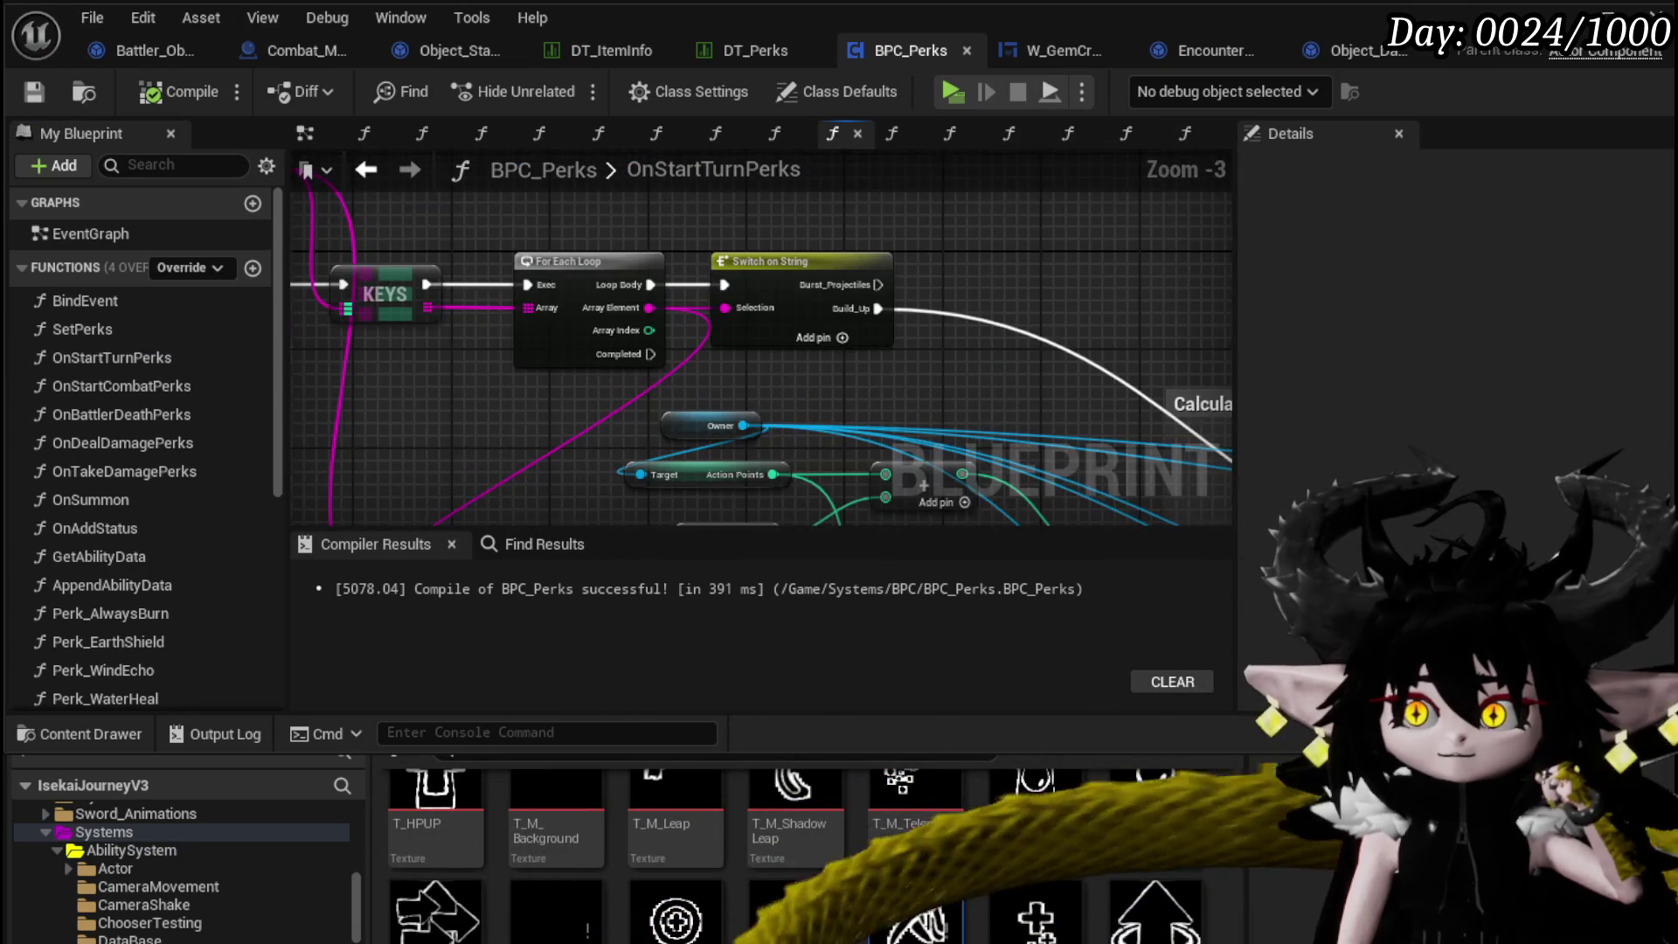
scroll(667, 385, "up", 1)
left_click_drag(656, 387, 919, 319)
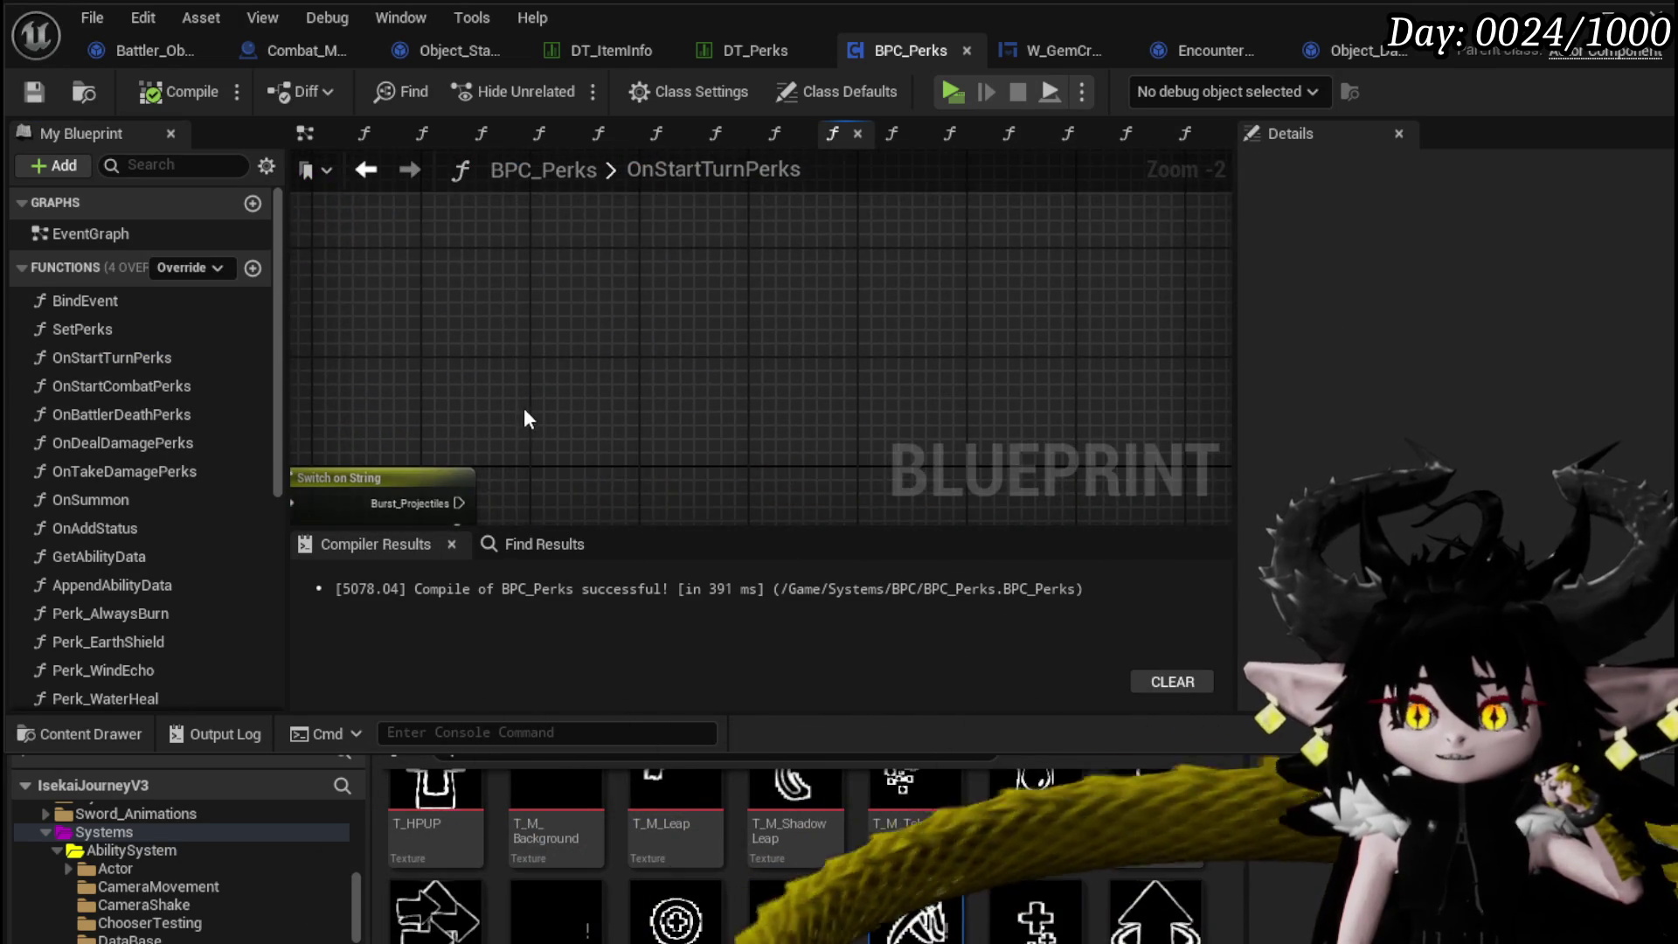
scroll(524, 418, "down", 3)
mouse_move(440, 496)
left_mouse_down()
mouse_move(651, 269)
mouse_move(638, 266)
left_mouse_up()
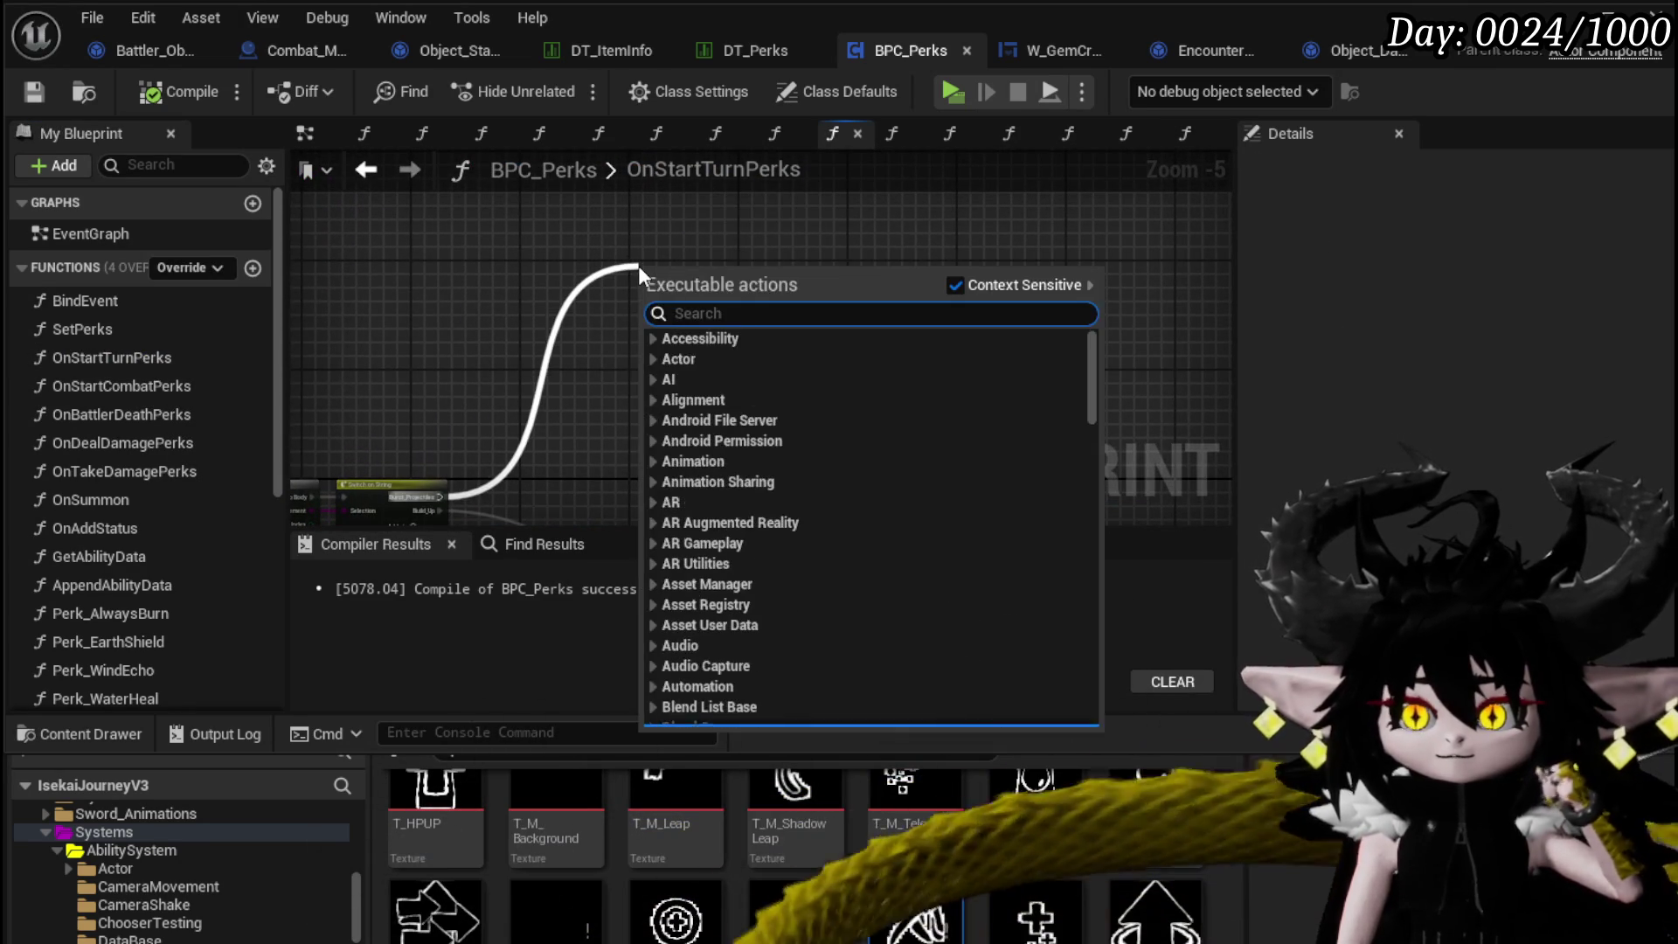
type("Sphere T")
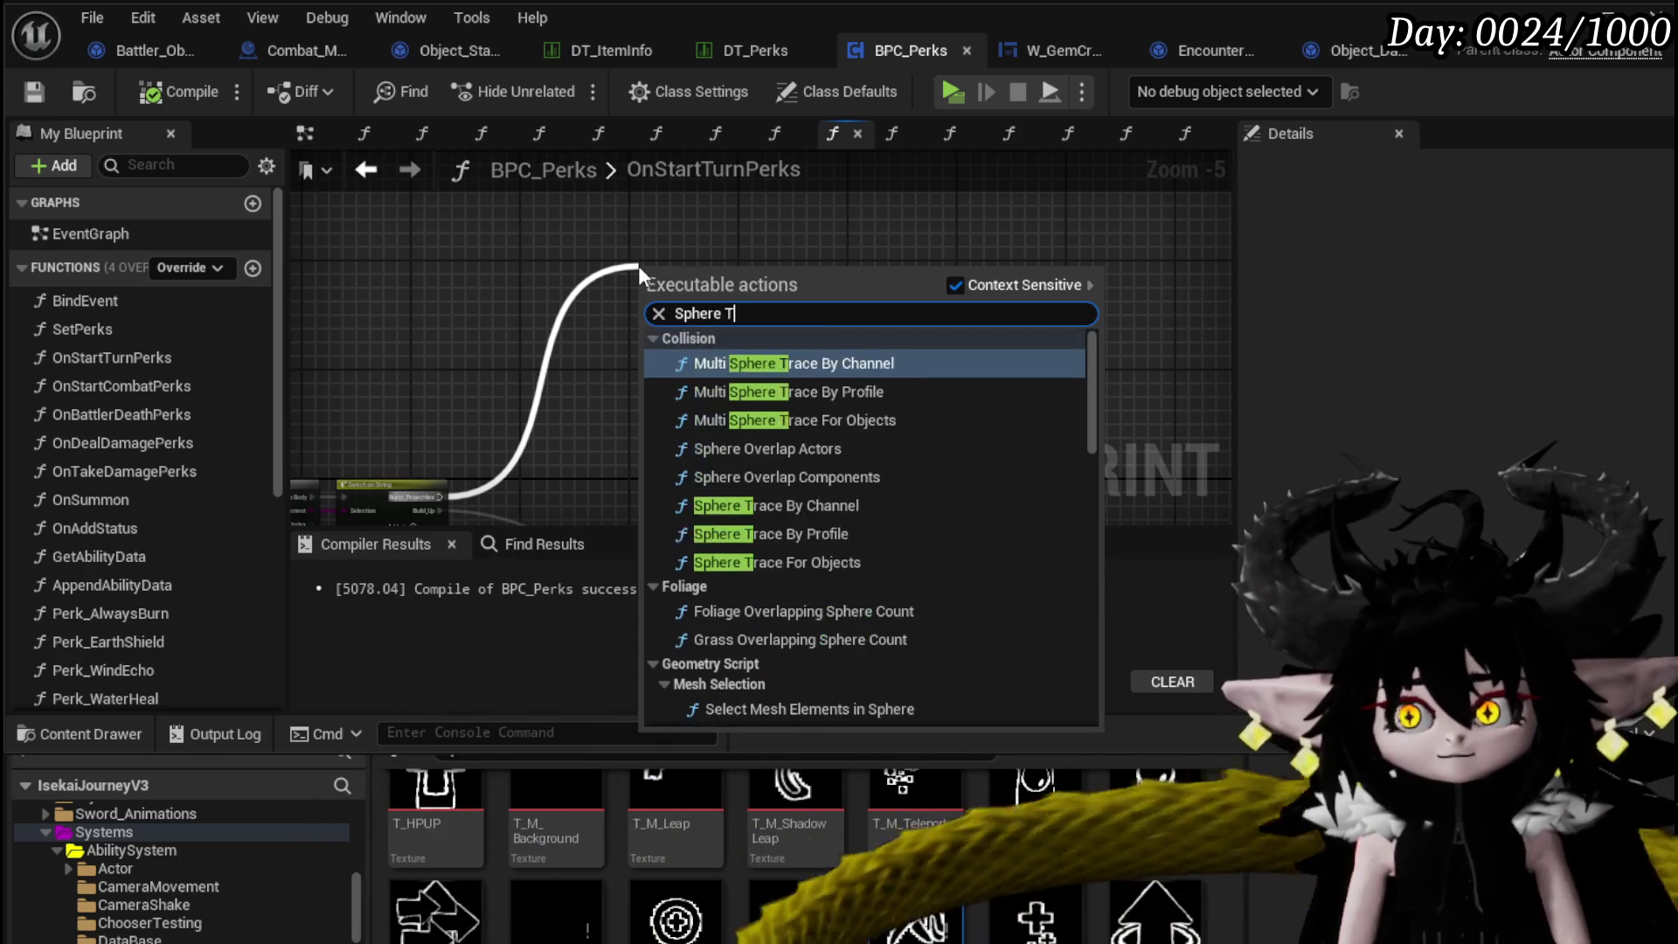
type("race")
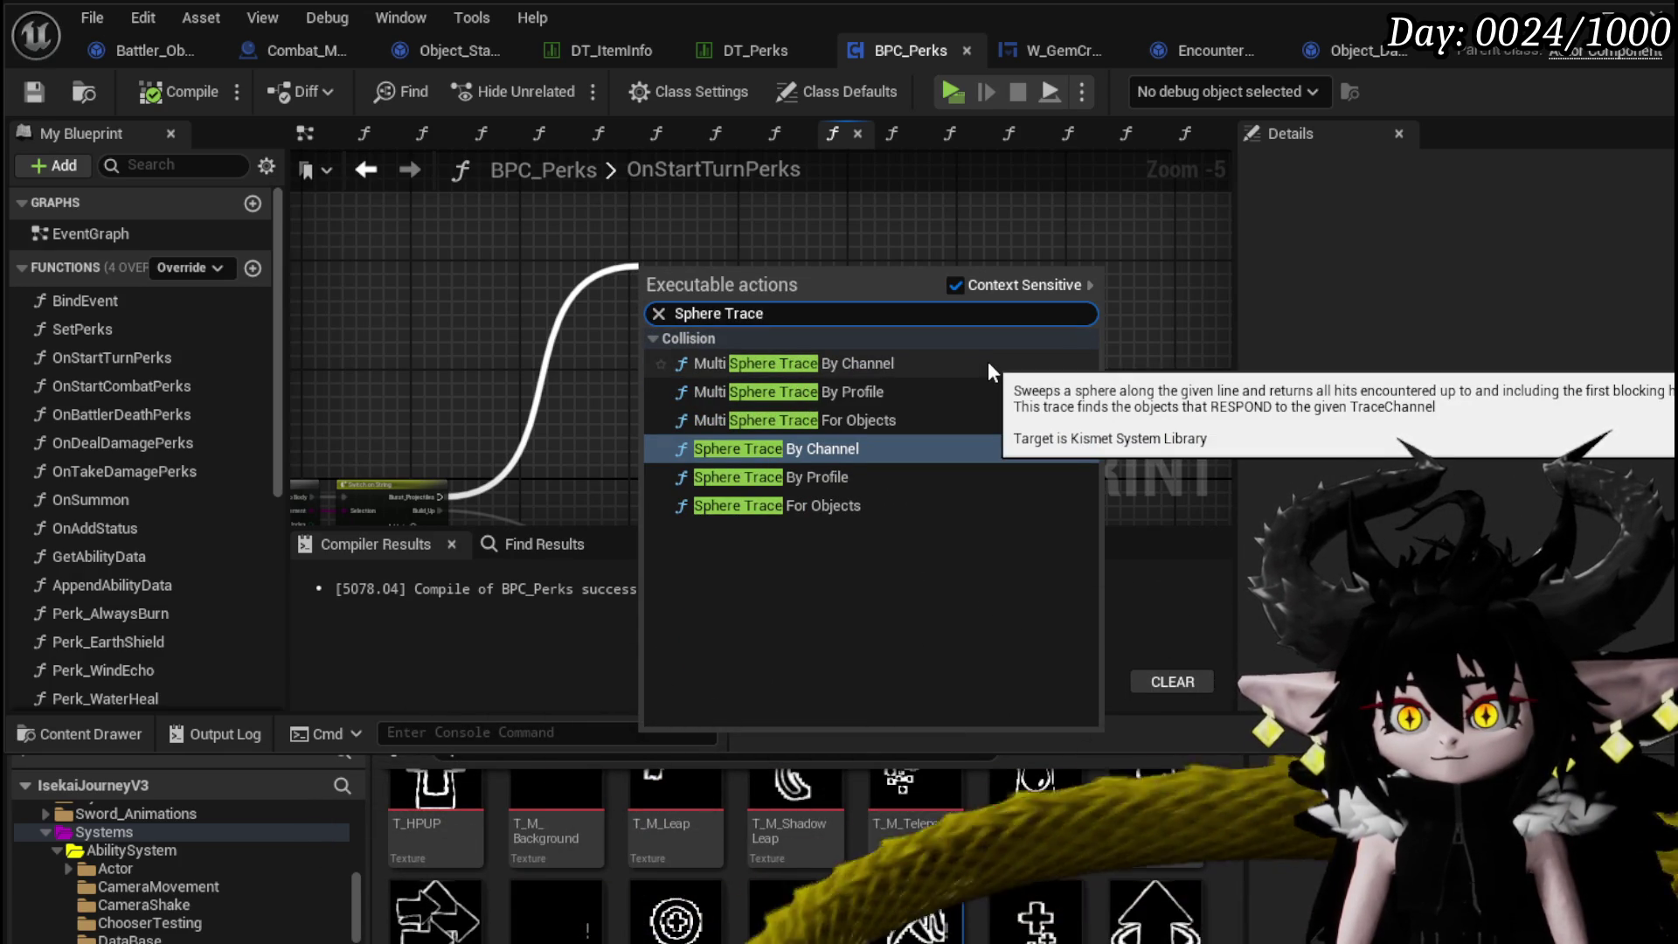
left_click(869, 420)
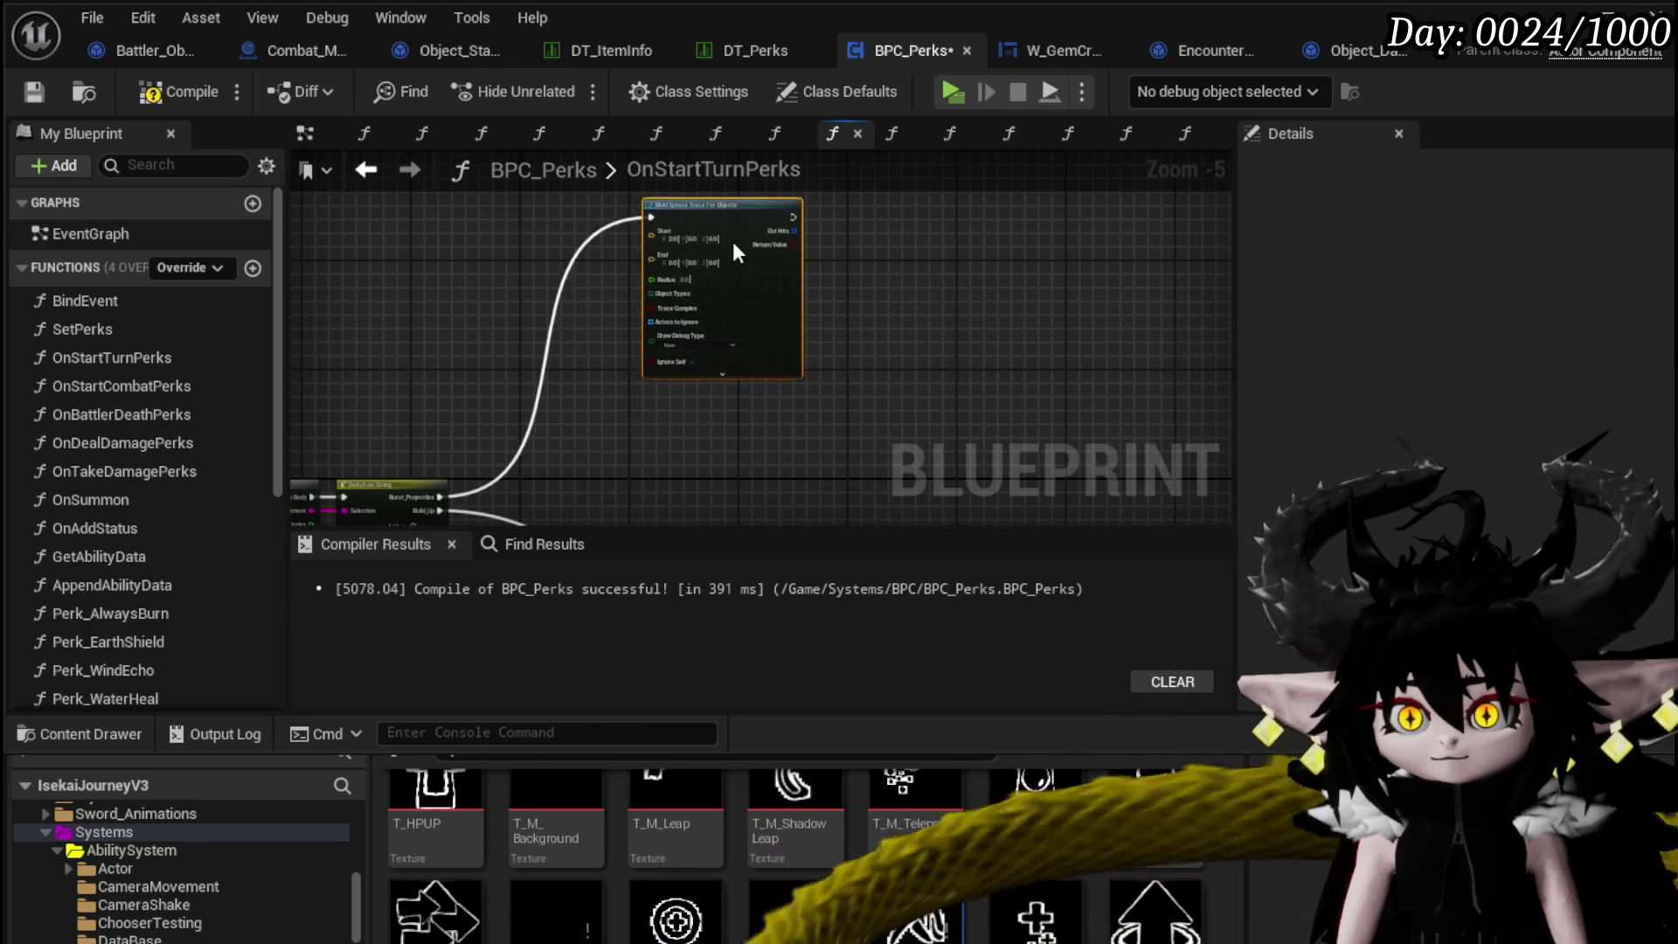
left_click_drag(733, 241, 740, 227)
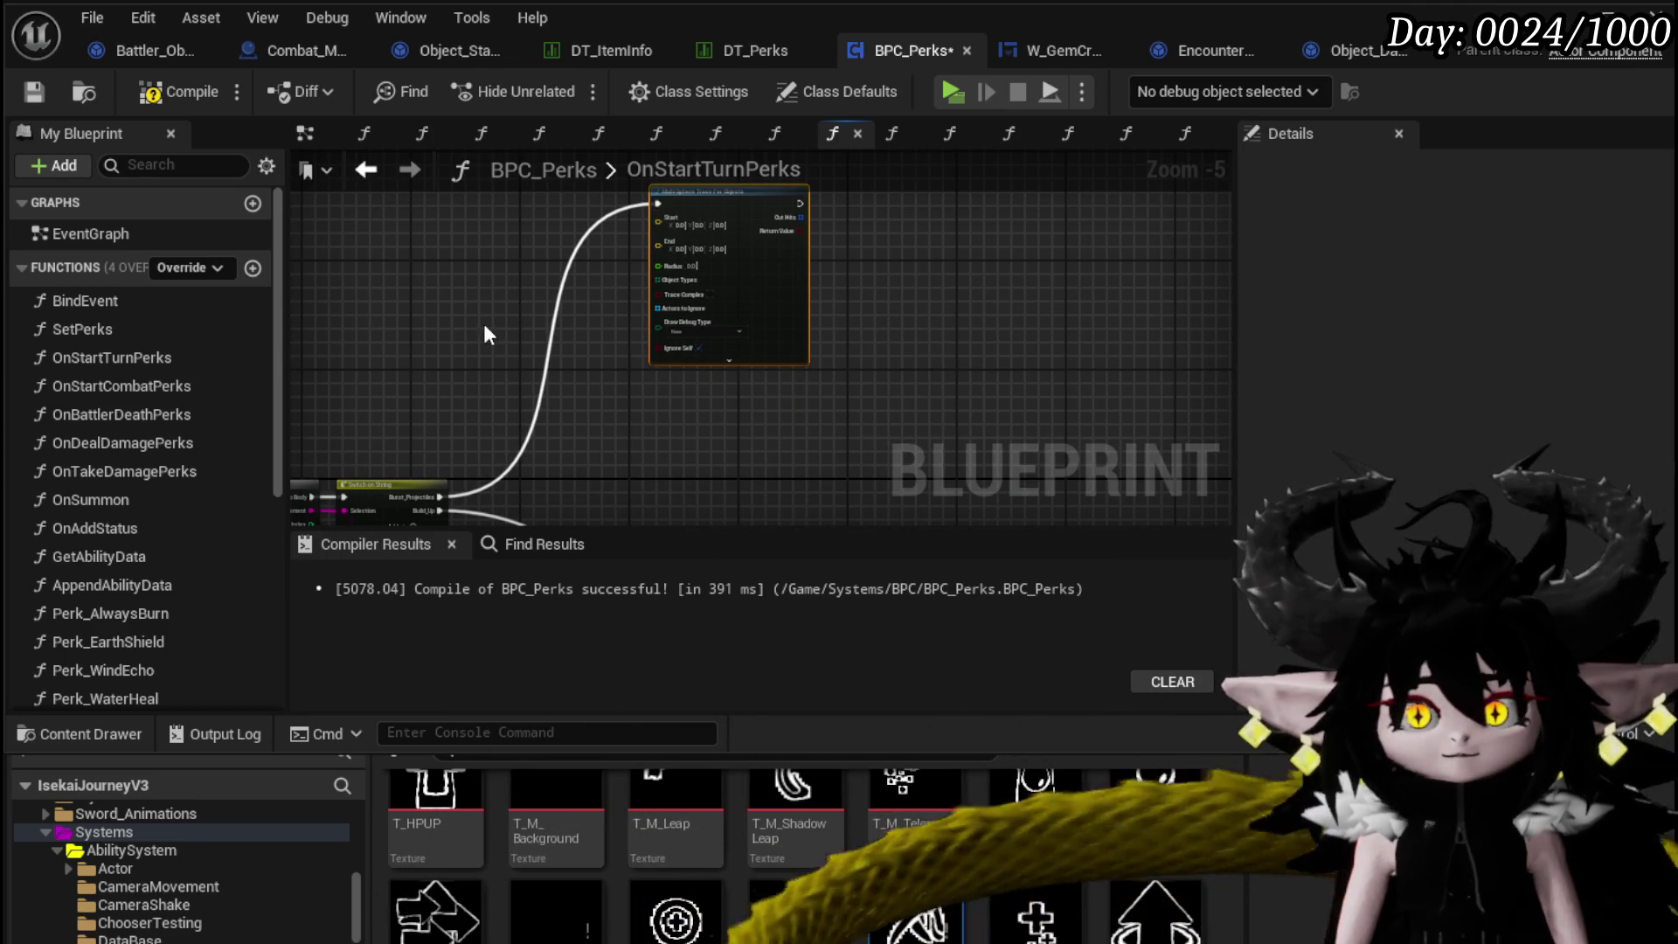
Paste a copy of the Owner node next to the trace node.
scroll(491, 318, "up", 3)
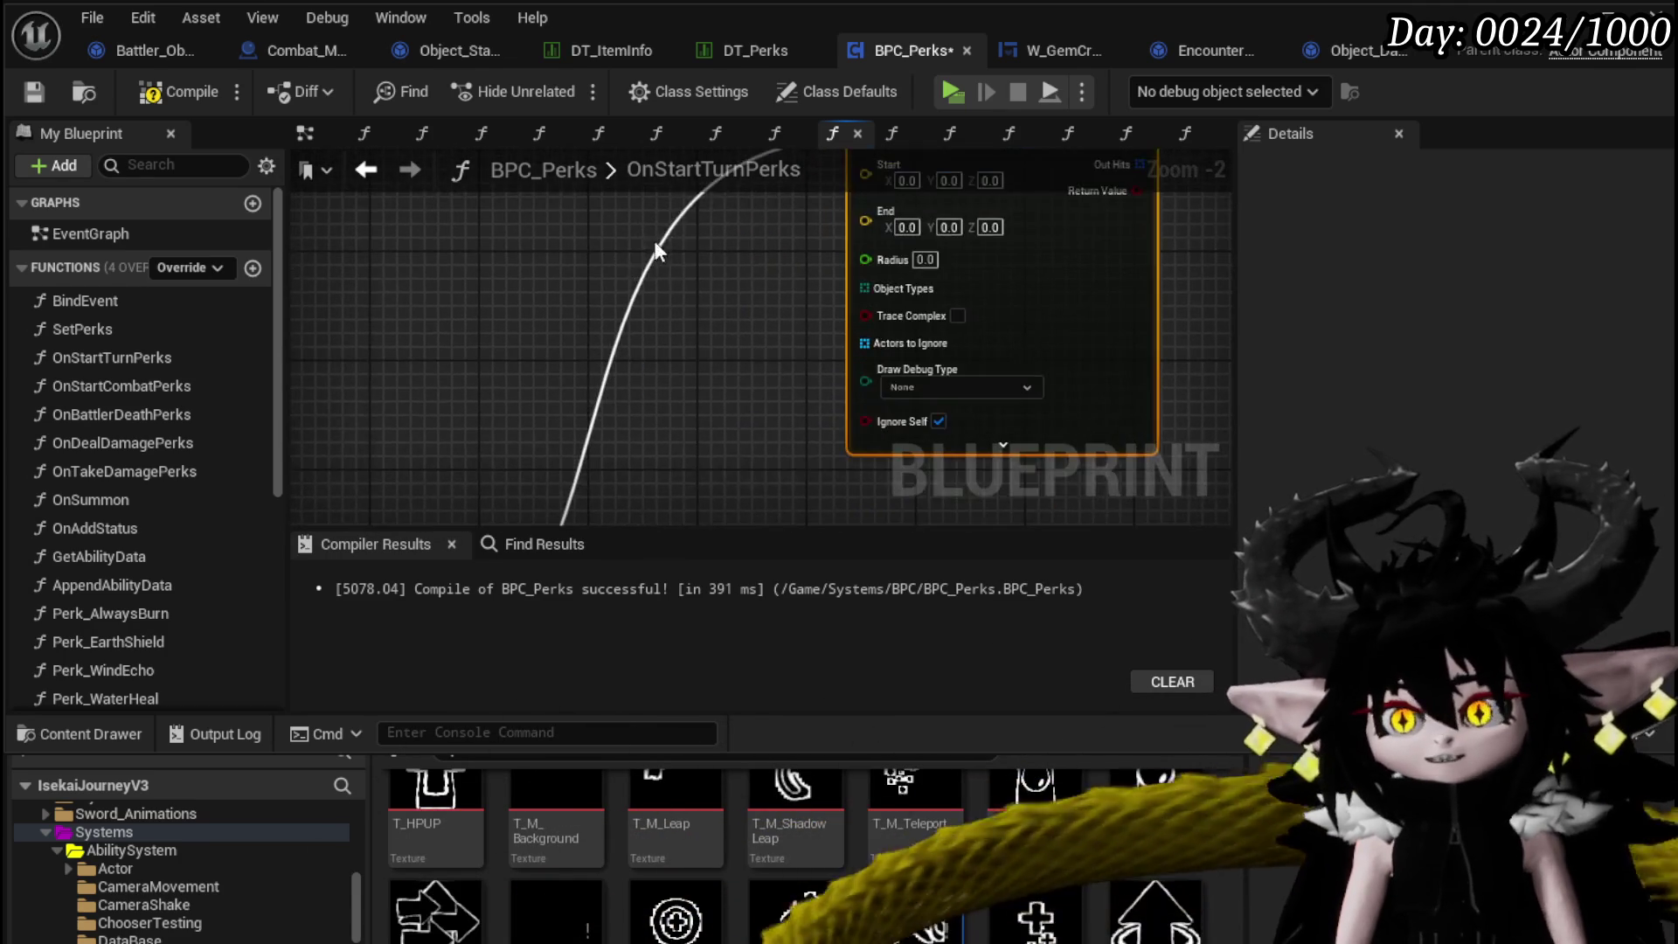
scroll(770, 244, "down", 3)
scroll(732, 342, "up", 3)
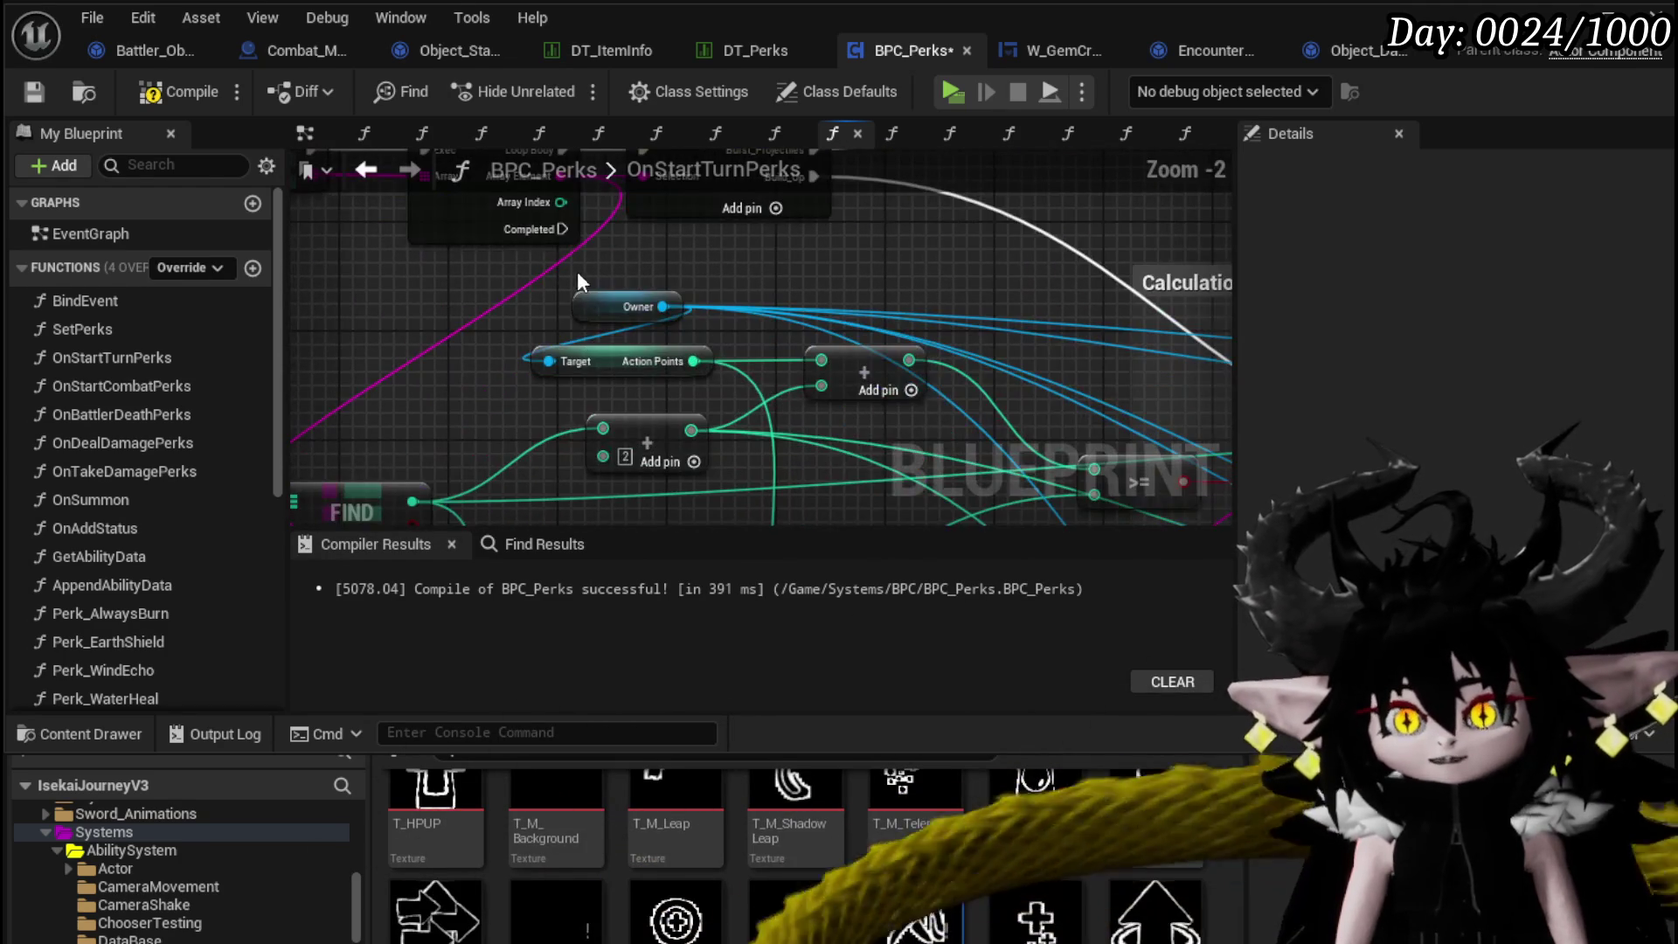
left_click(627, 306)
scroll(890, 281, "down", 3)
scroll(570, 249, "up", 3)
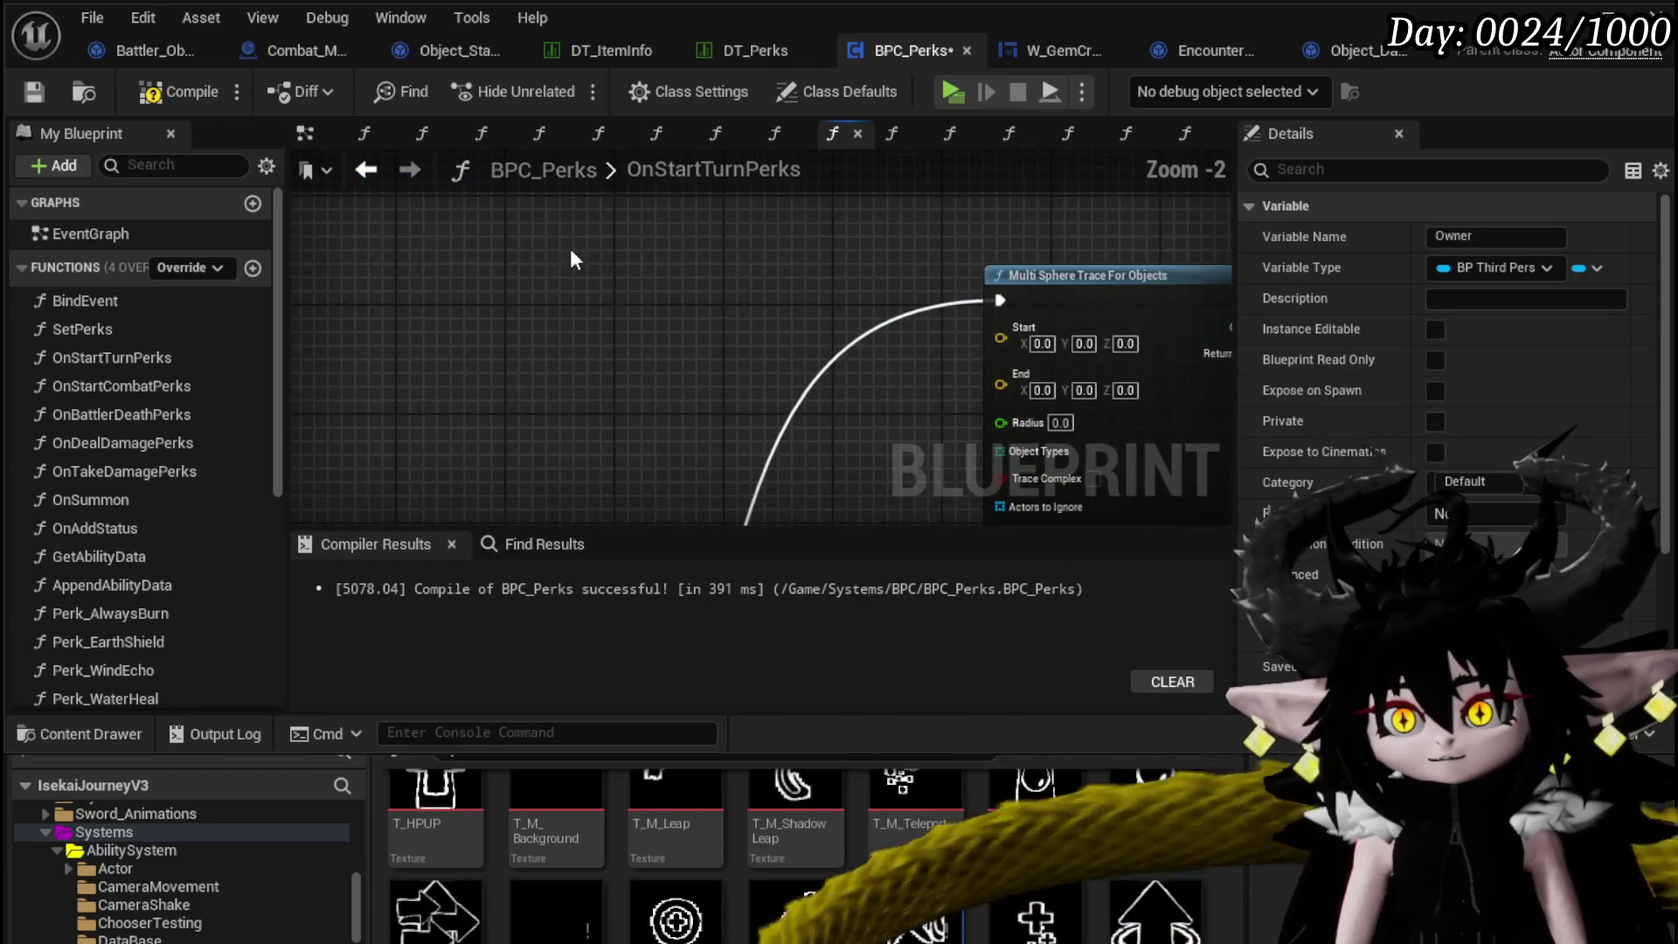
left_click(546, 263)
key("ctrl+v")
Feed the Owner's Get Actor Location into the trace Start and End, and set radius 1000.
left_click_drag(624, 267, 516, 362)
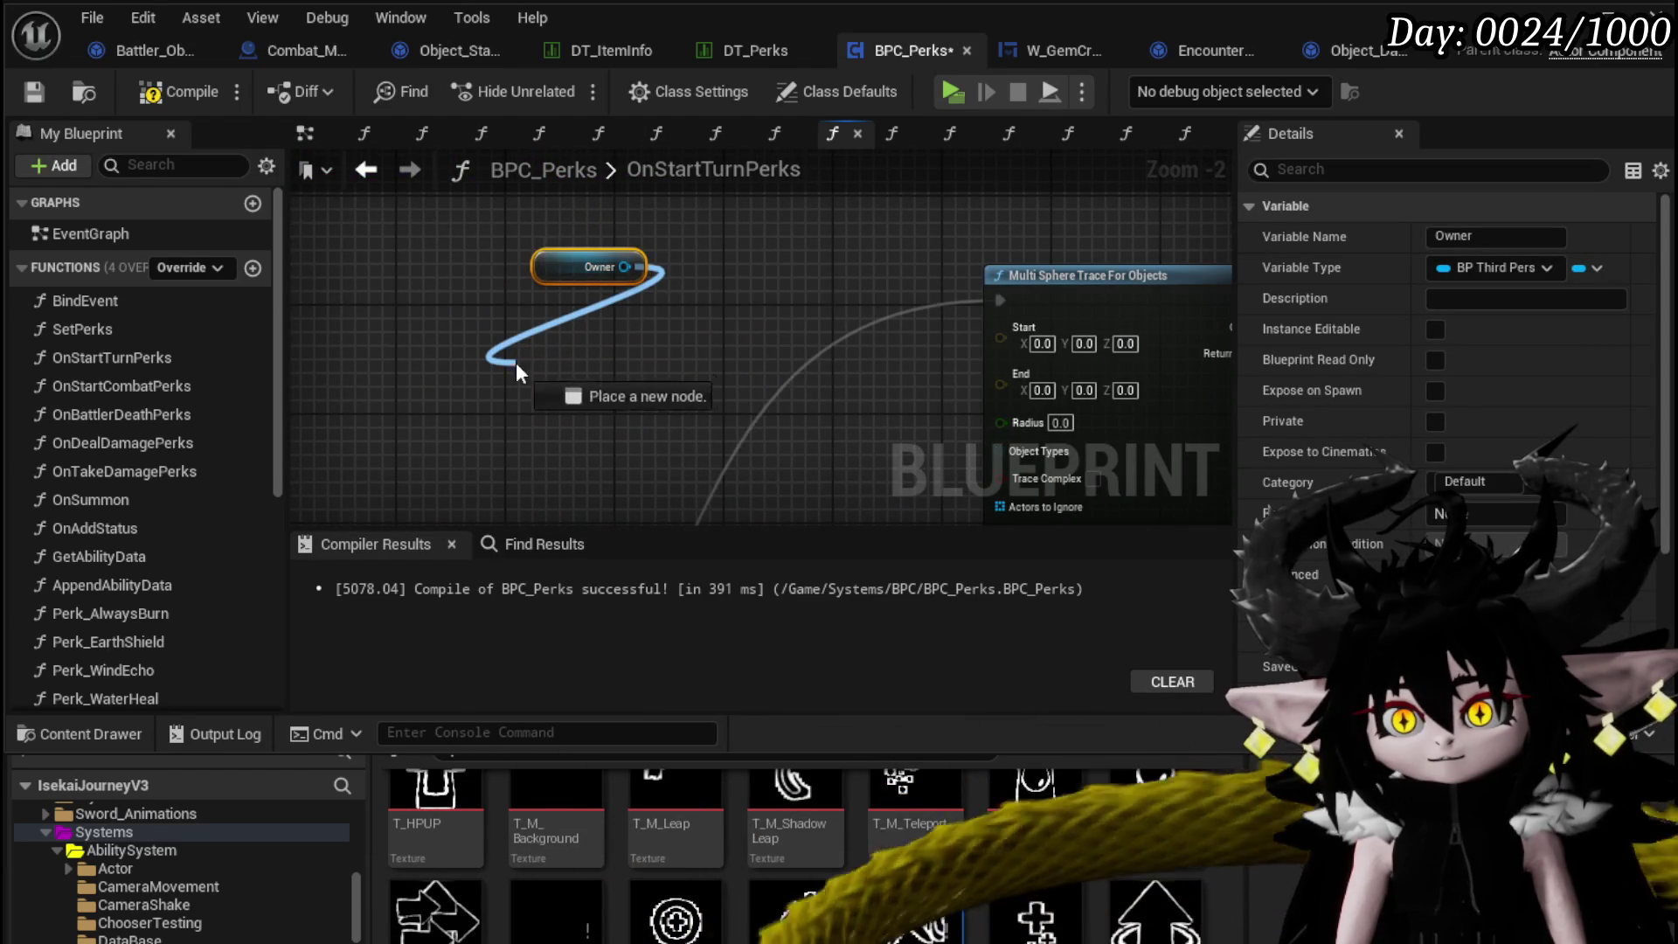
type("get actor location")
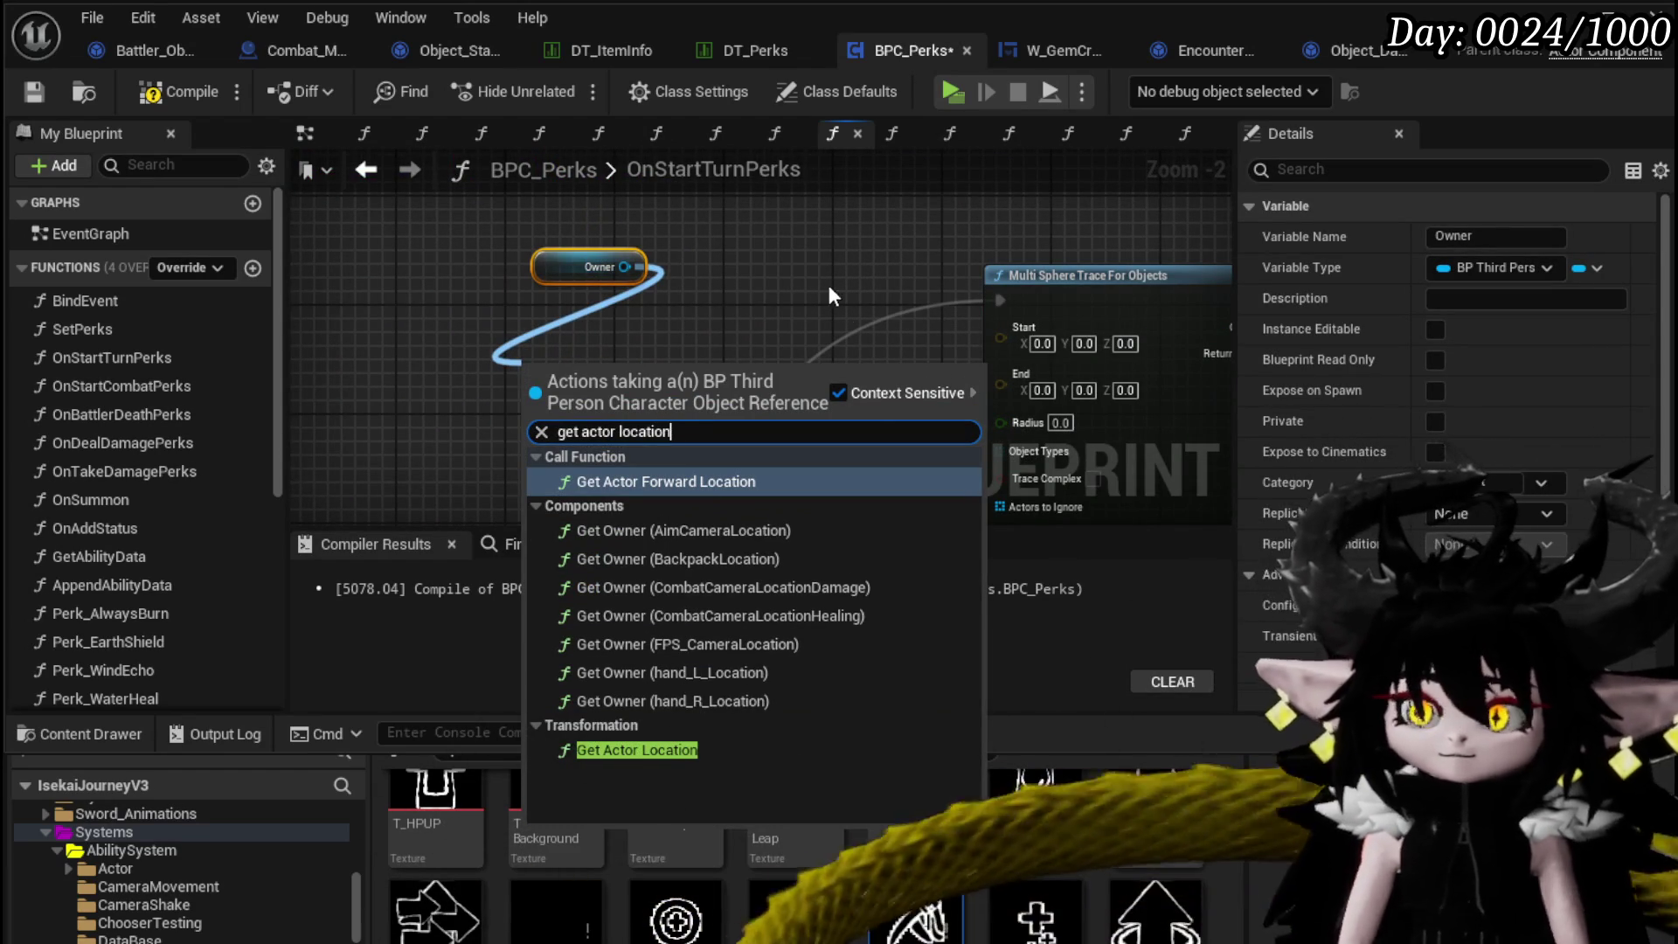
left_click(682, 749)
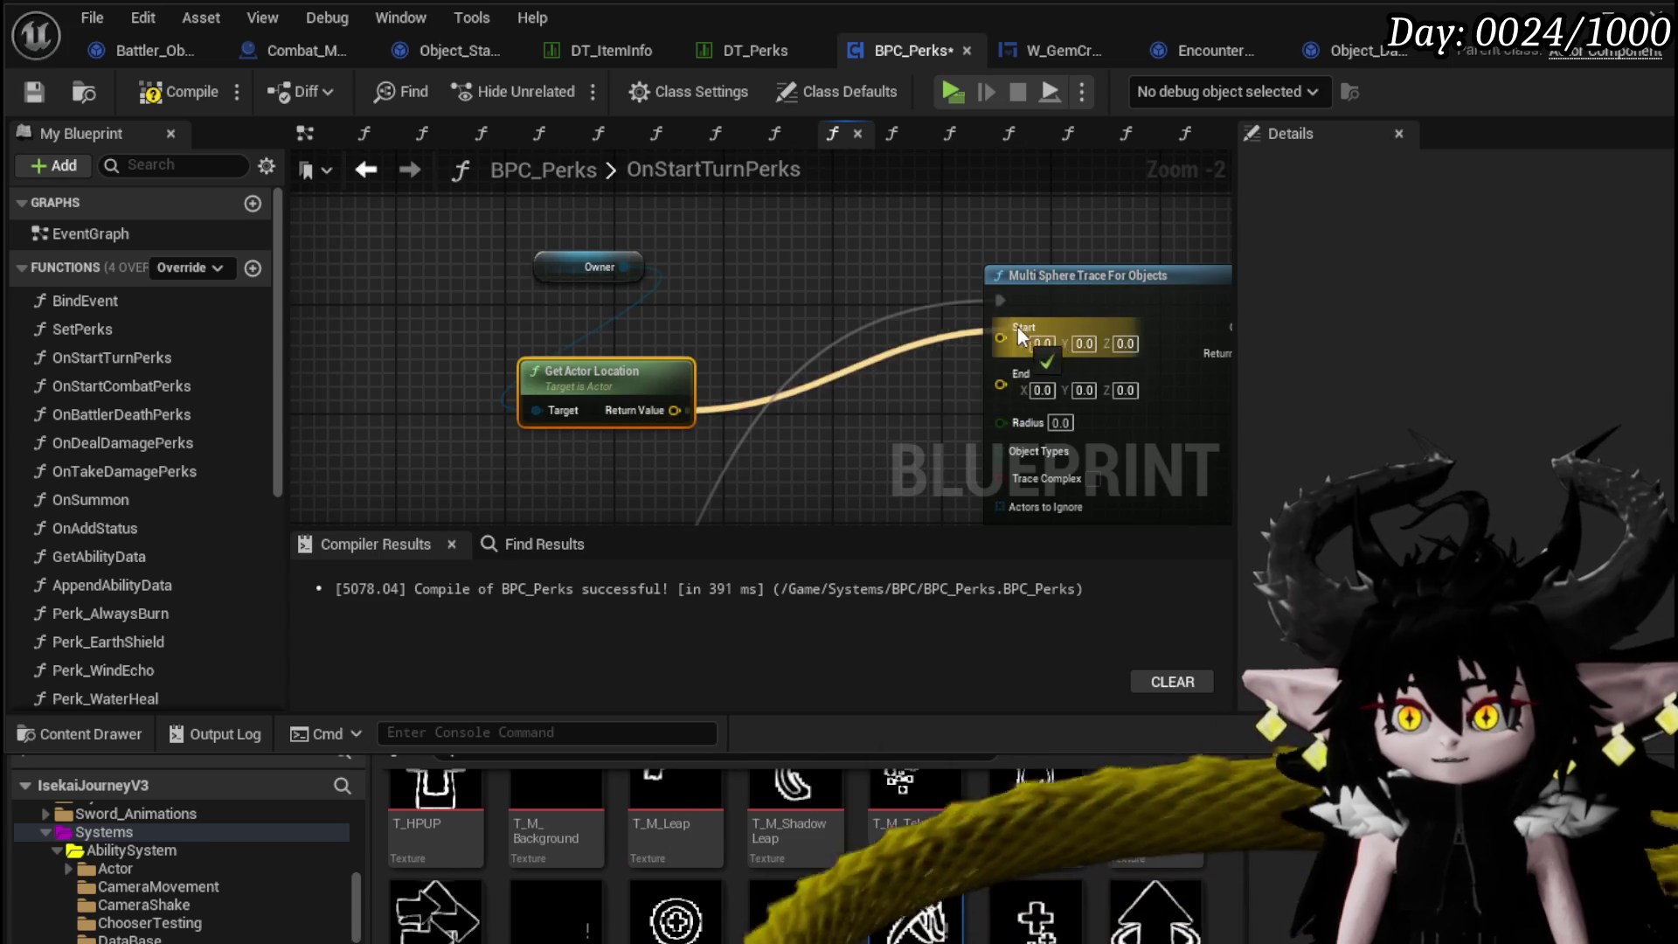
left_click_drag(1017, 327, 1017, 327)
left_click_drag(674, 410, 1019, 369)
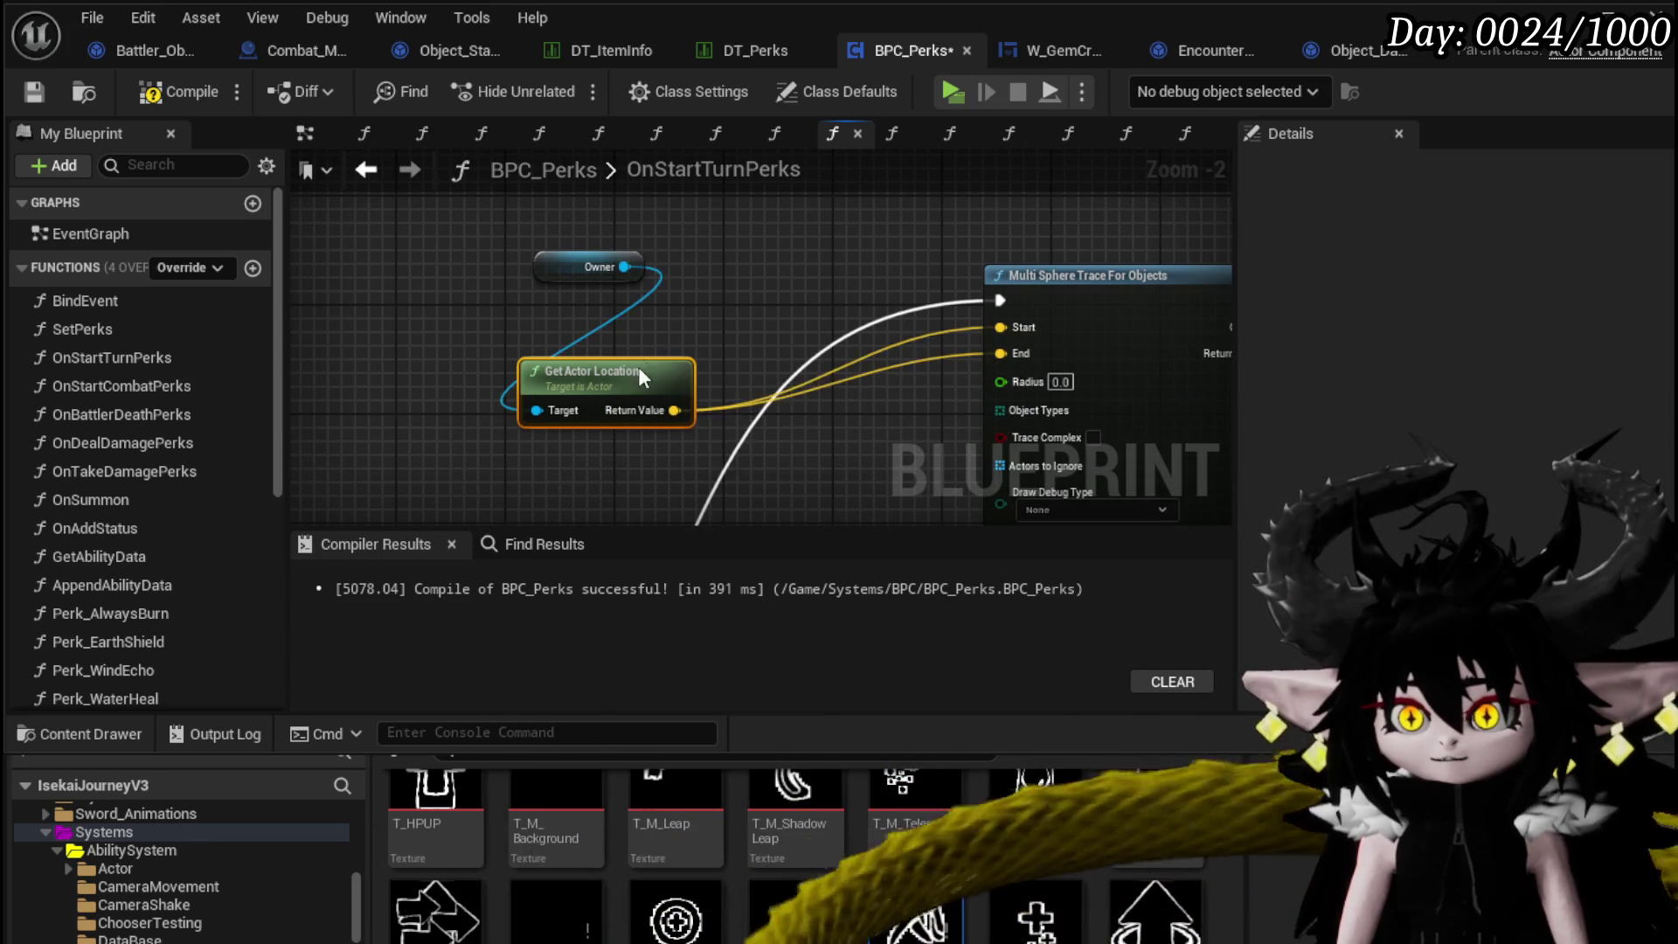
left_click_drag(638, 366, 652, 325)
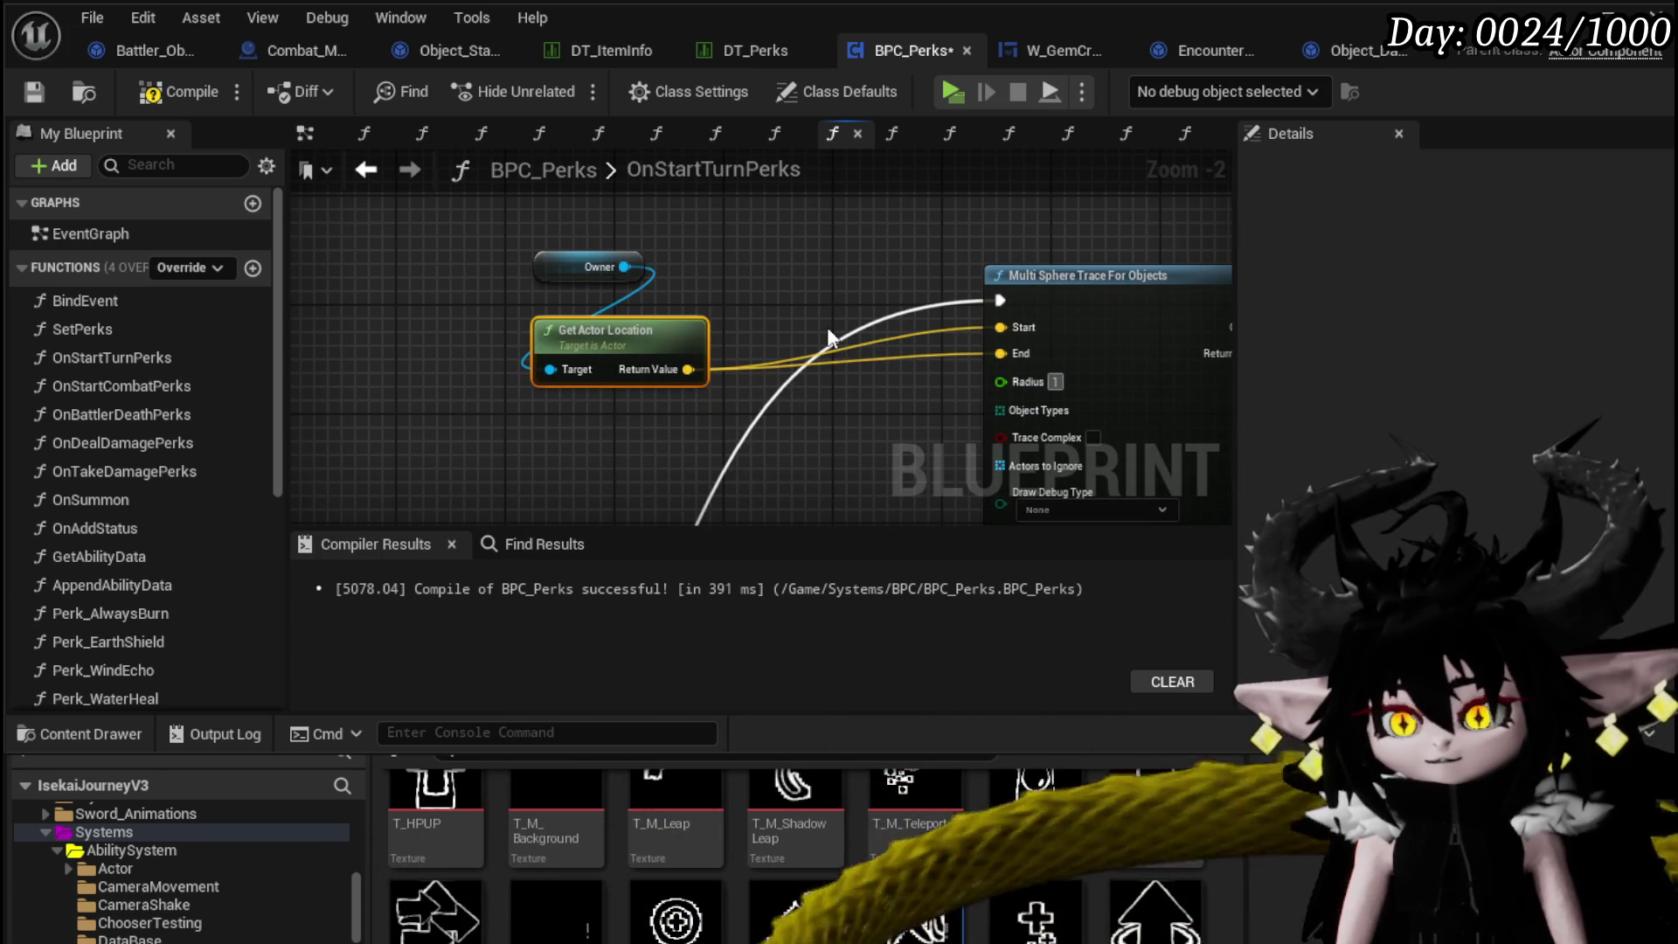
type("000")
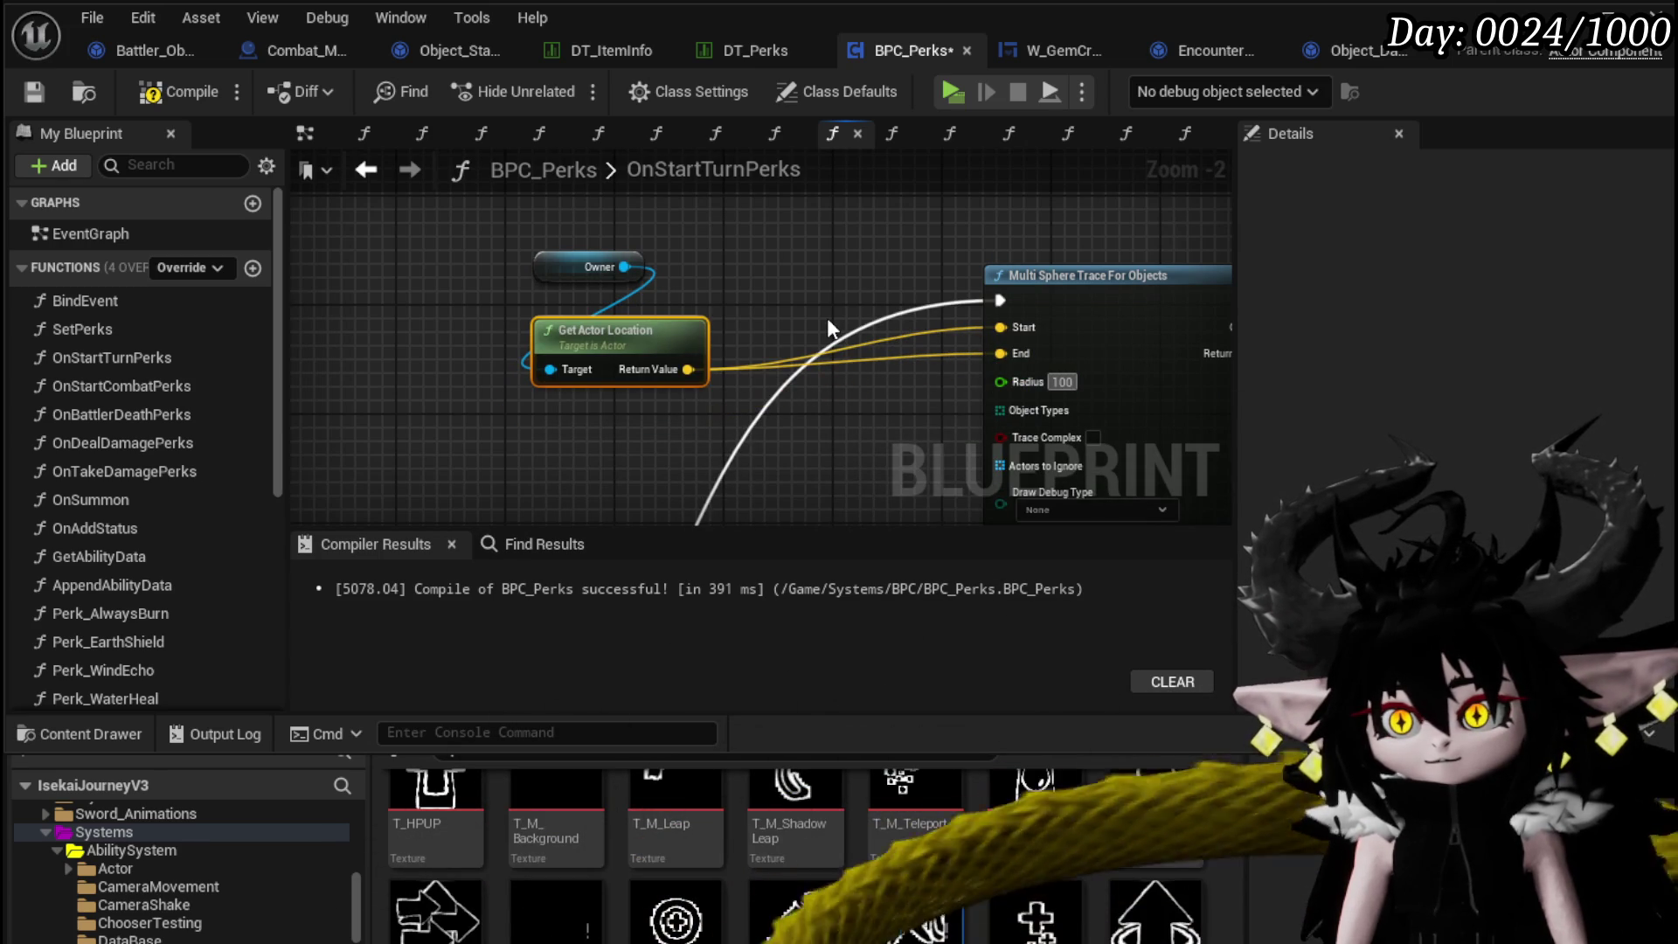
Supply the trace's object types with a Make Array set to WorldDynamic.
left_click_drag(689, 443, 698, 440)
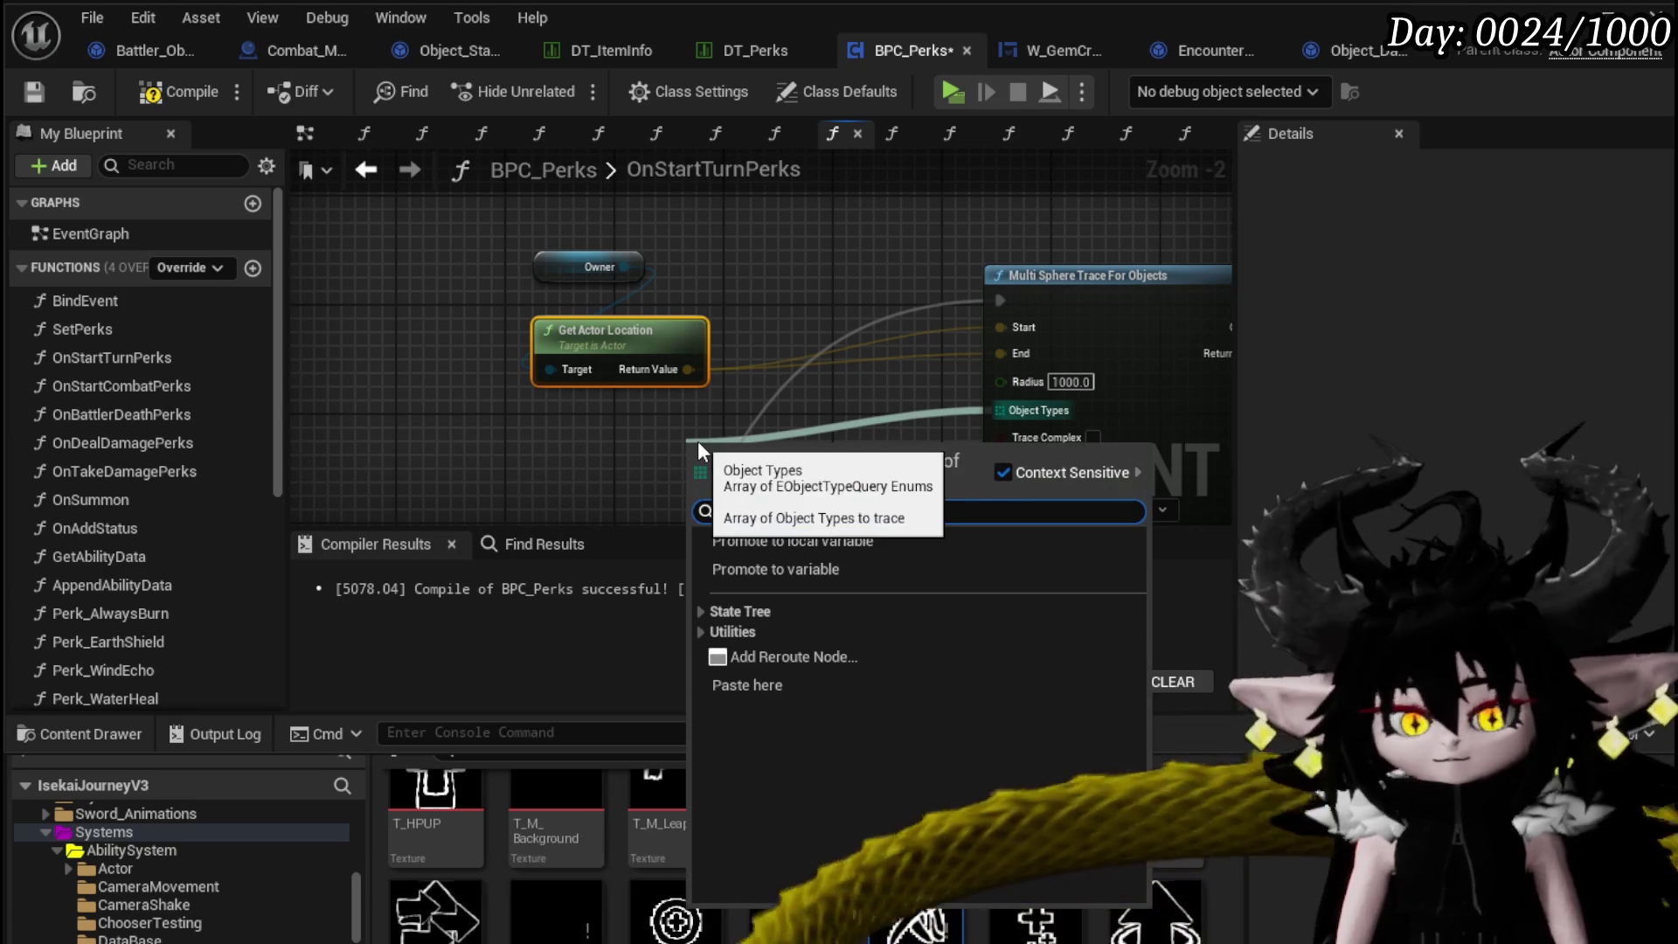
type("make array")
key("Return")
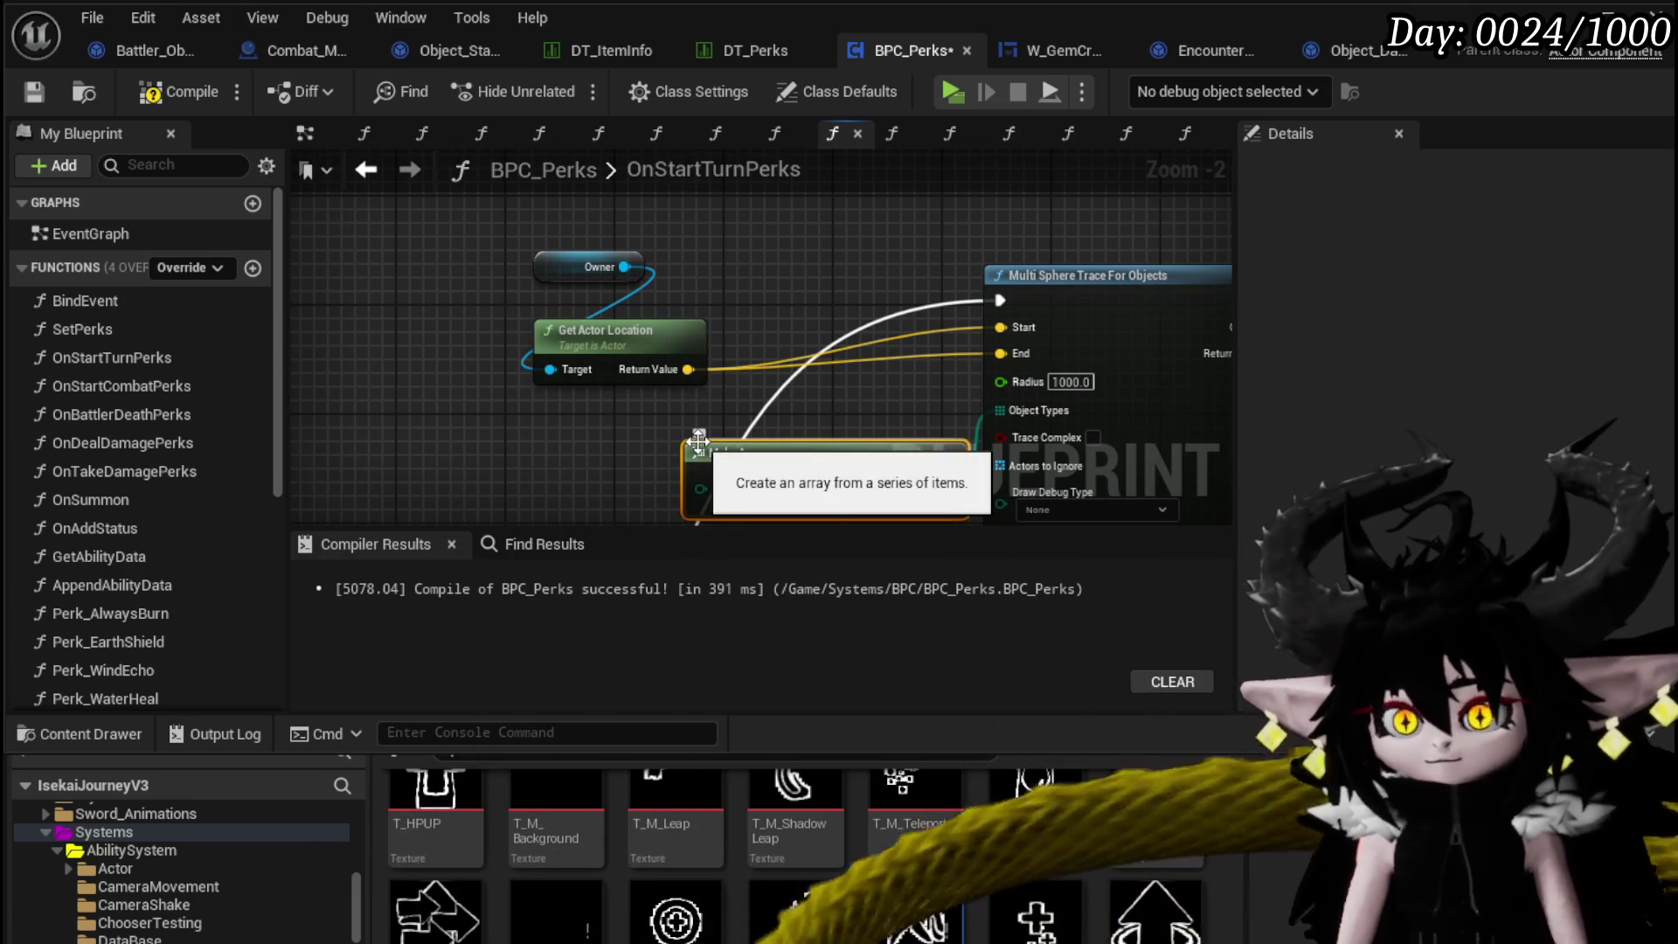
scroll(660, 393, "up", 2)
left_click(581, 427)
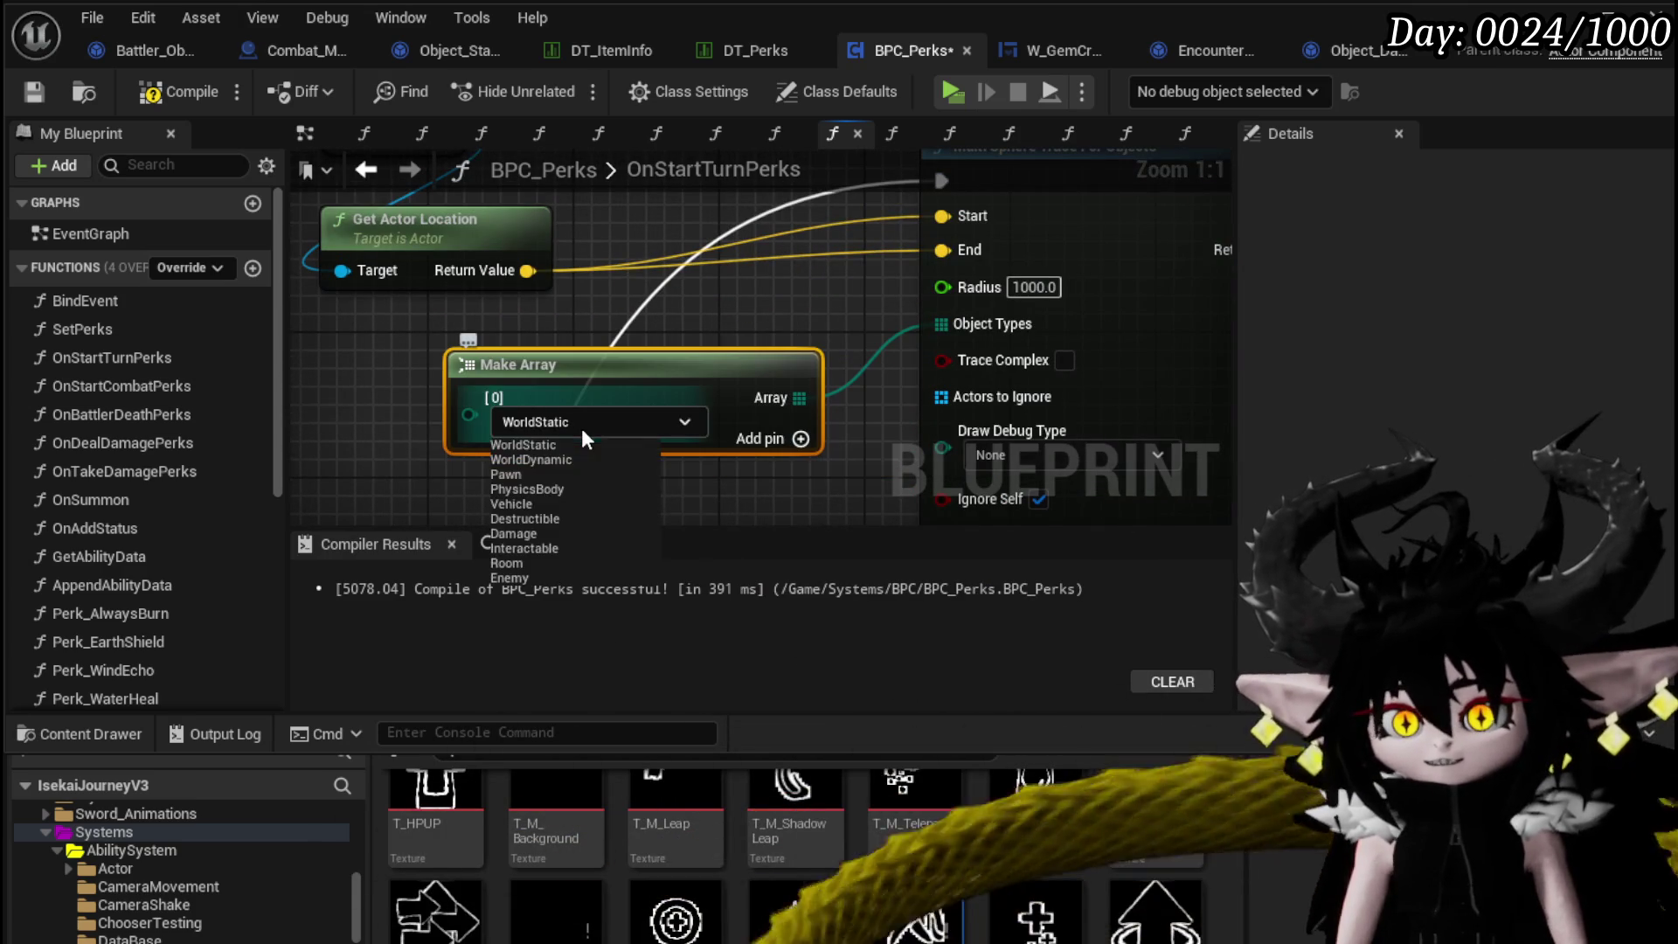
left_click(519, 459)
scroll(736, 301, "down", 3)
left_click_drag(715, 311, 527, 322)
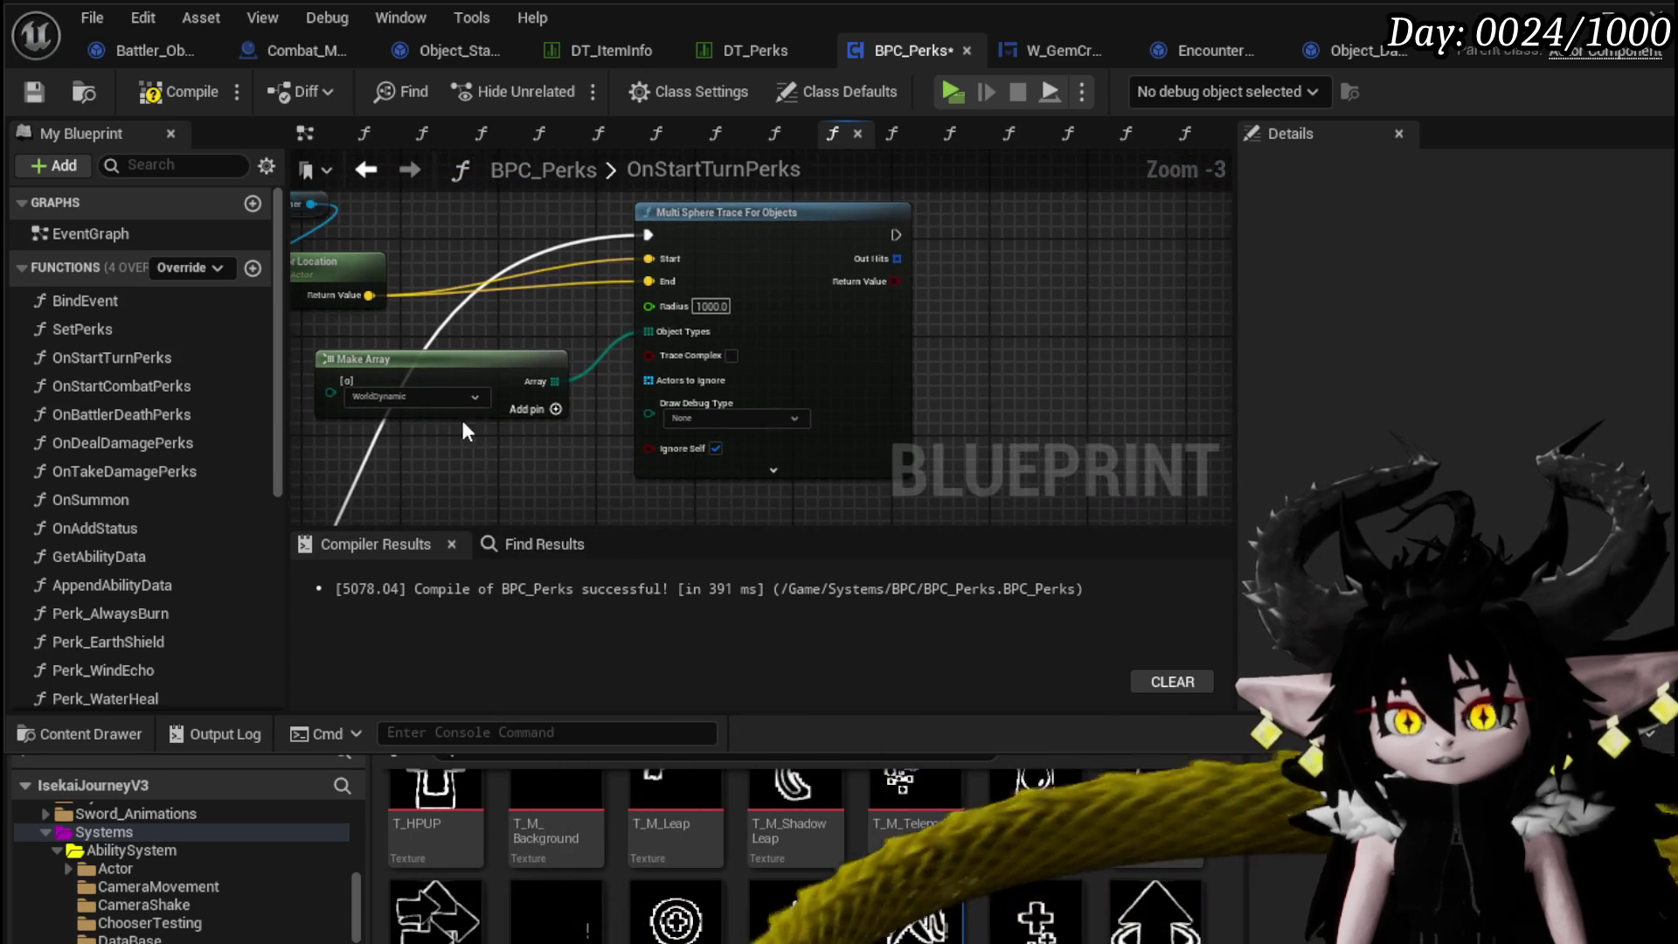
Loop over the trace's Out Hits with a For Each Loop and break each hit result, then save.
left_click(26, 92)
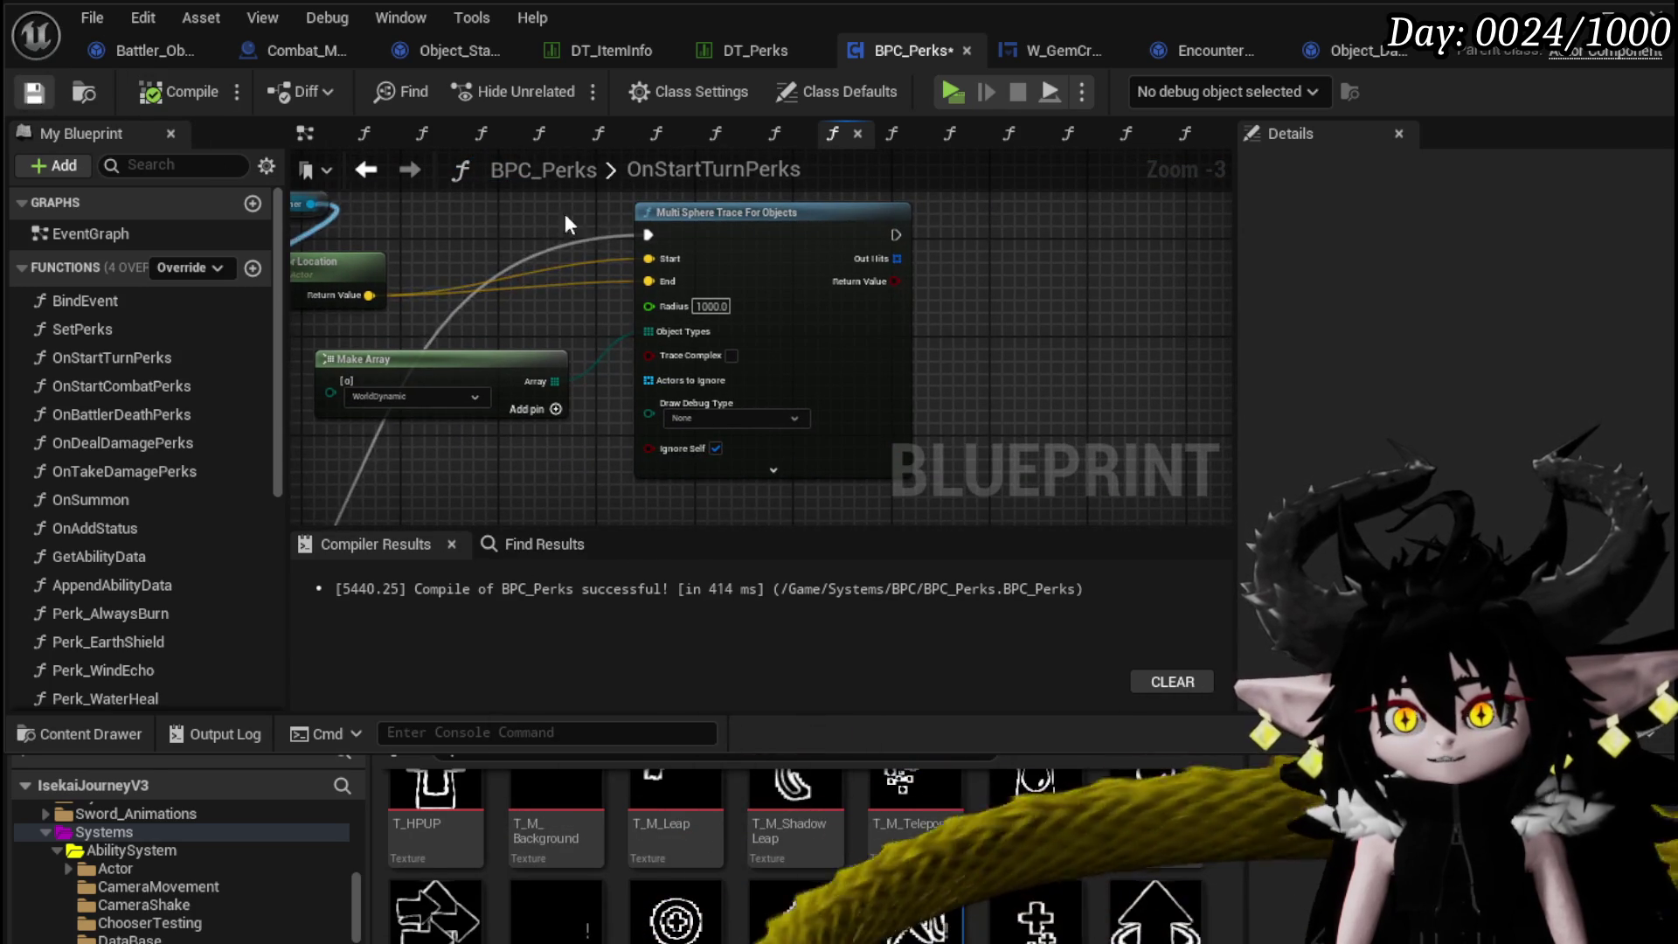
mouse_move(965, 262)
left_mouse_down()
mouse_move(620, 310)
mouse_move(671, 306)
left_mouse_up()
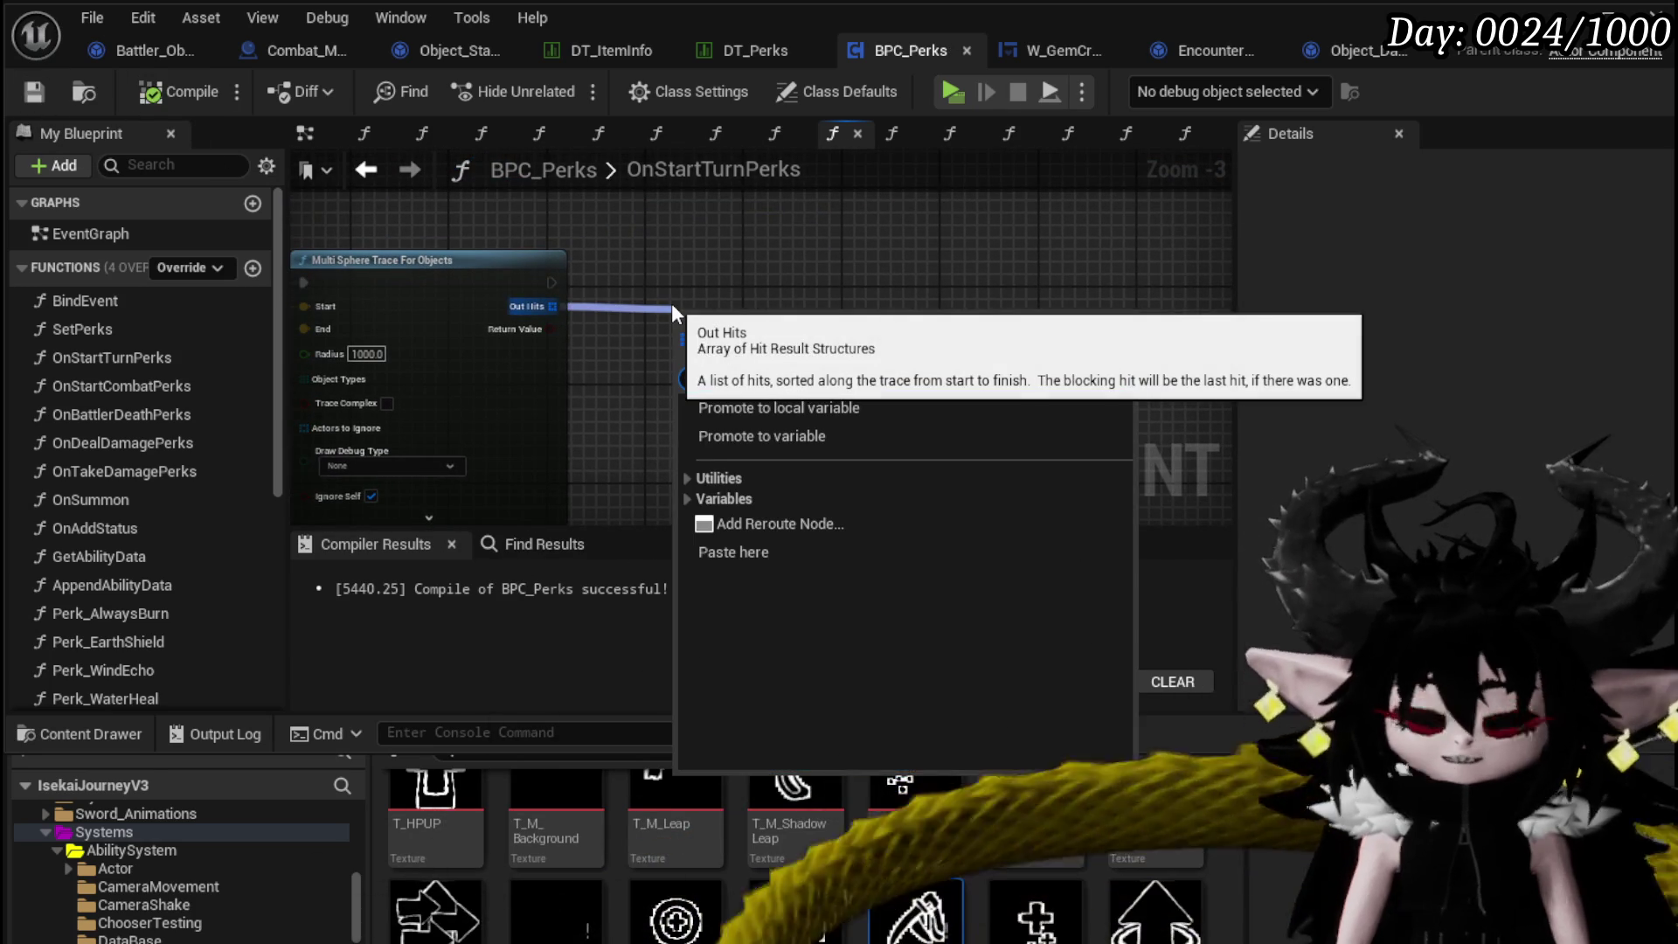
type("loop")
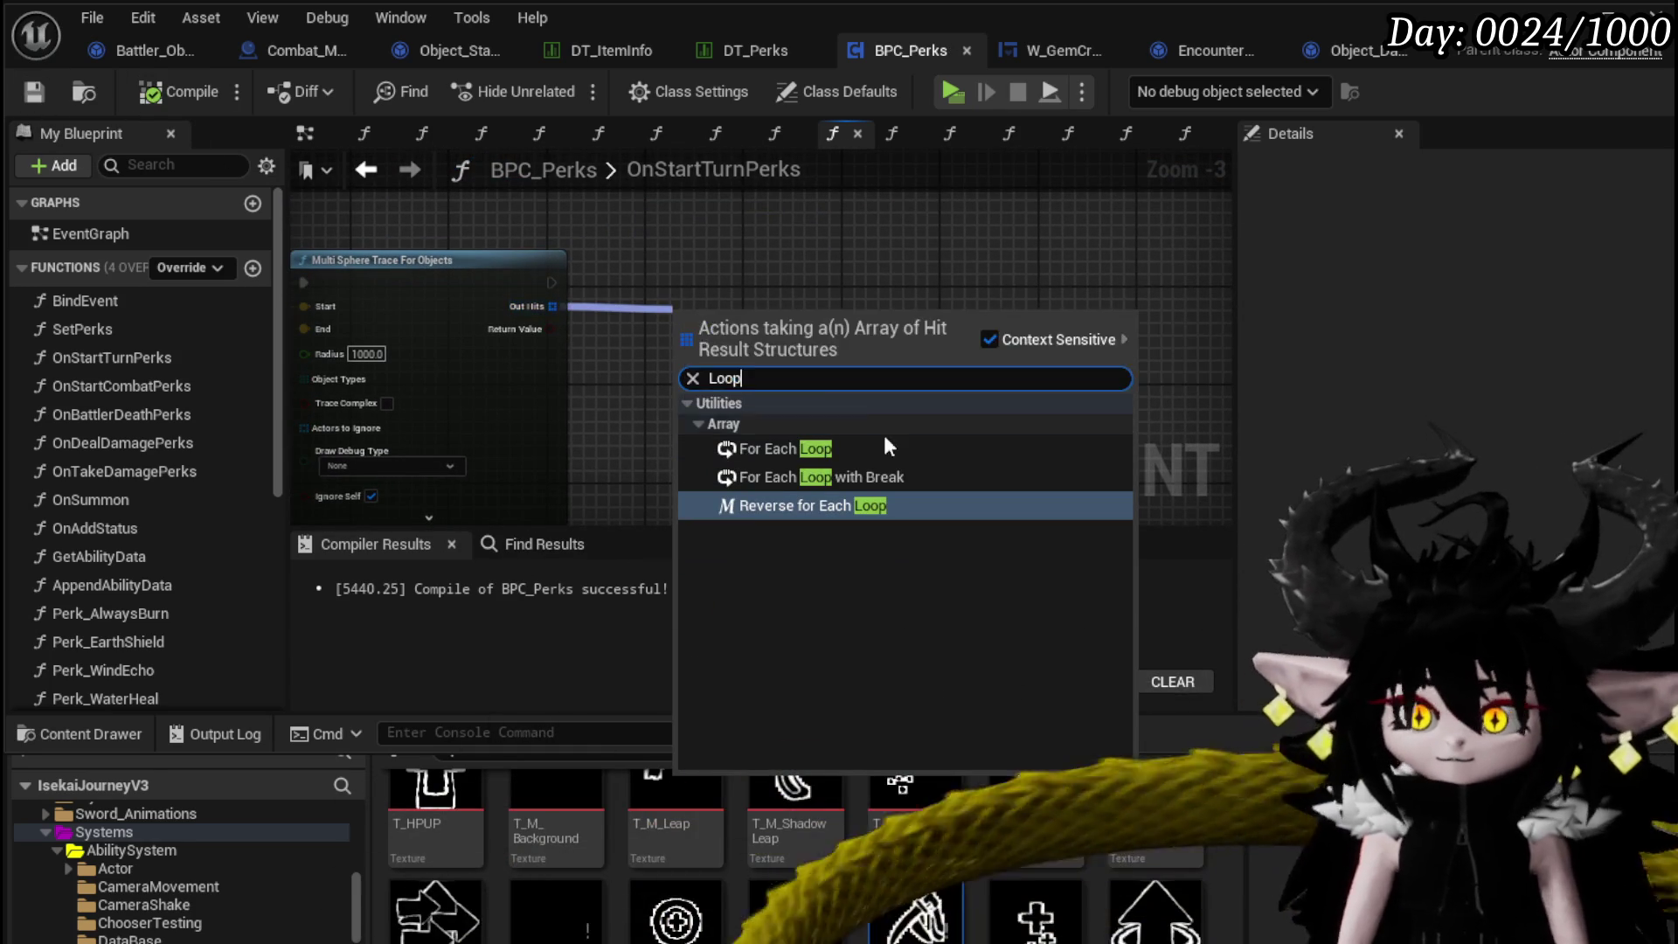
left_click(852, 447)
mouse_move(748, 302)
left_mouse_down()
mouse_move(736, 271)
mouse_move(835, 401)
mouse_move(659, 467)
mouse_move(699, 404)
left_mouse_up()
left_click(914, 308)
type("br")
left_click(743, 568)
left_click(717, 447)
left_click_drag(904, 446, 784, 266)
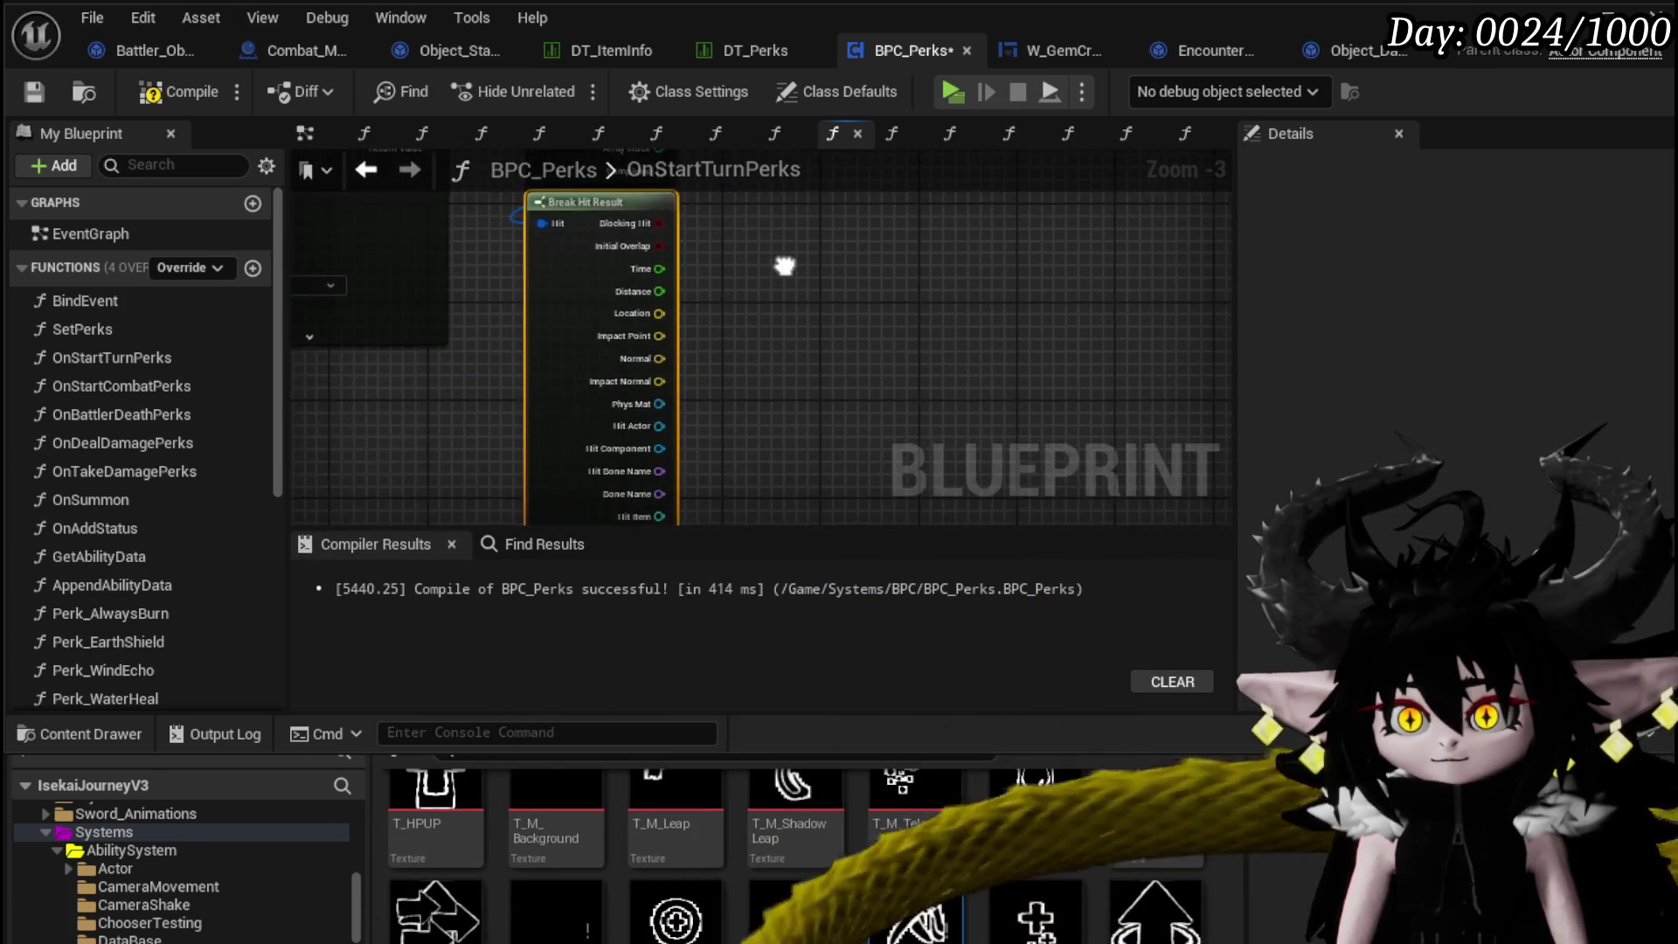
left_click_drag(569, 395, 570, 407)
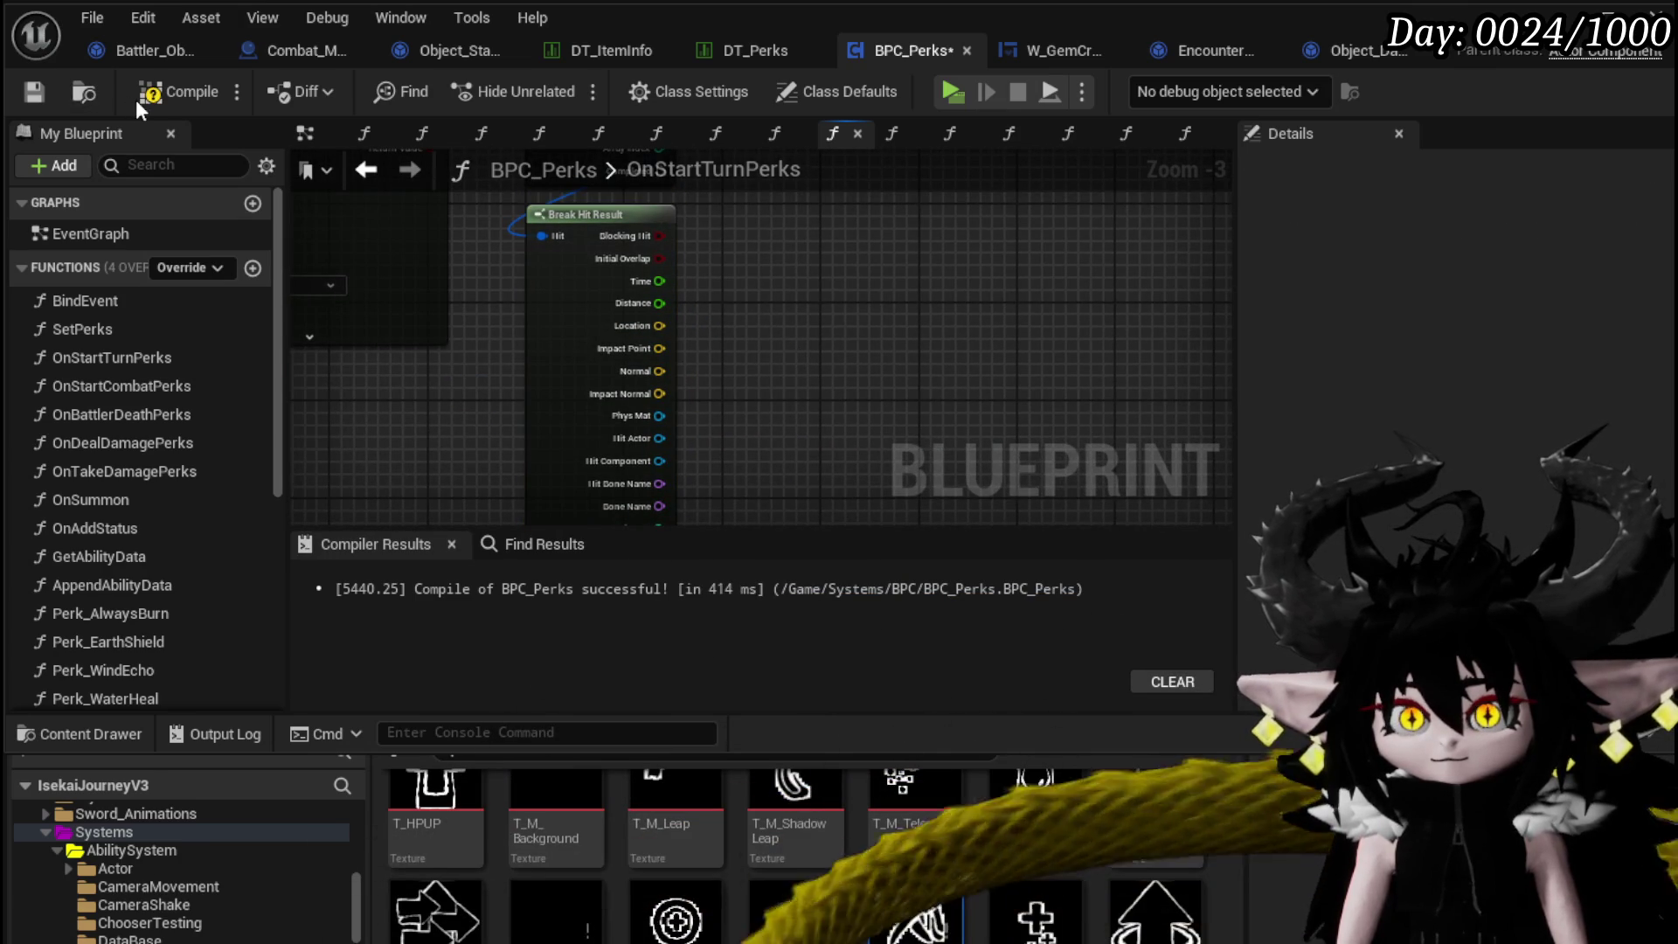
key("ctrl+s")
Add a Print String in the loop body that prints the hit actor's display name.
mouse_move(853, 312)
left_mouse_down()
mouse_move(697, 398)
mouse_move(615, 429)
mouse_move(606, 413)
left_mouse_up()
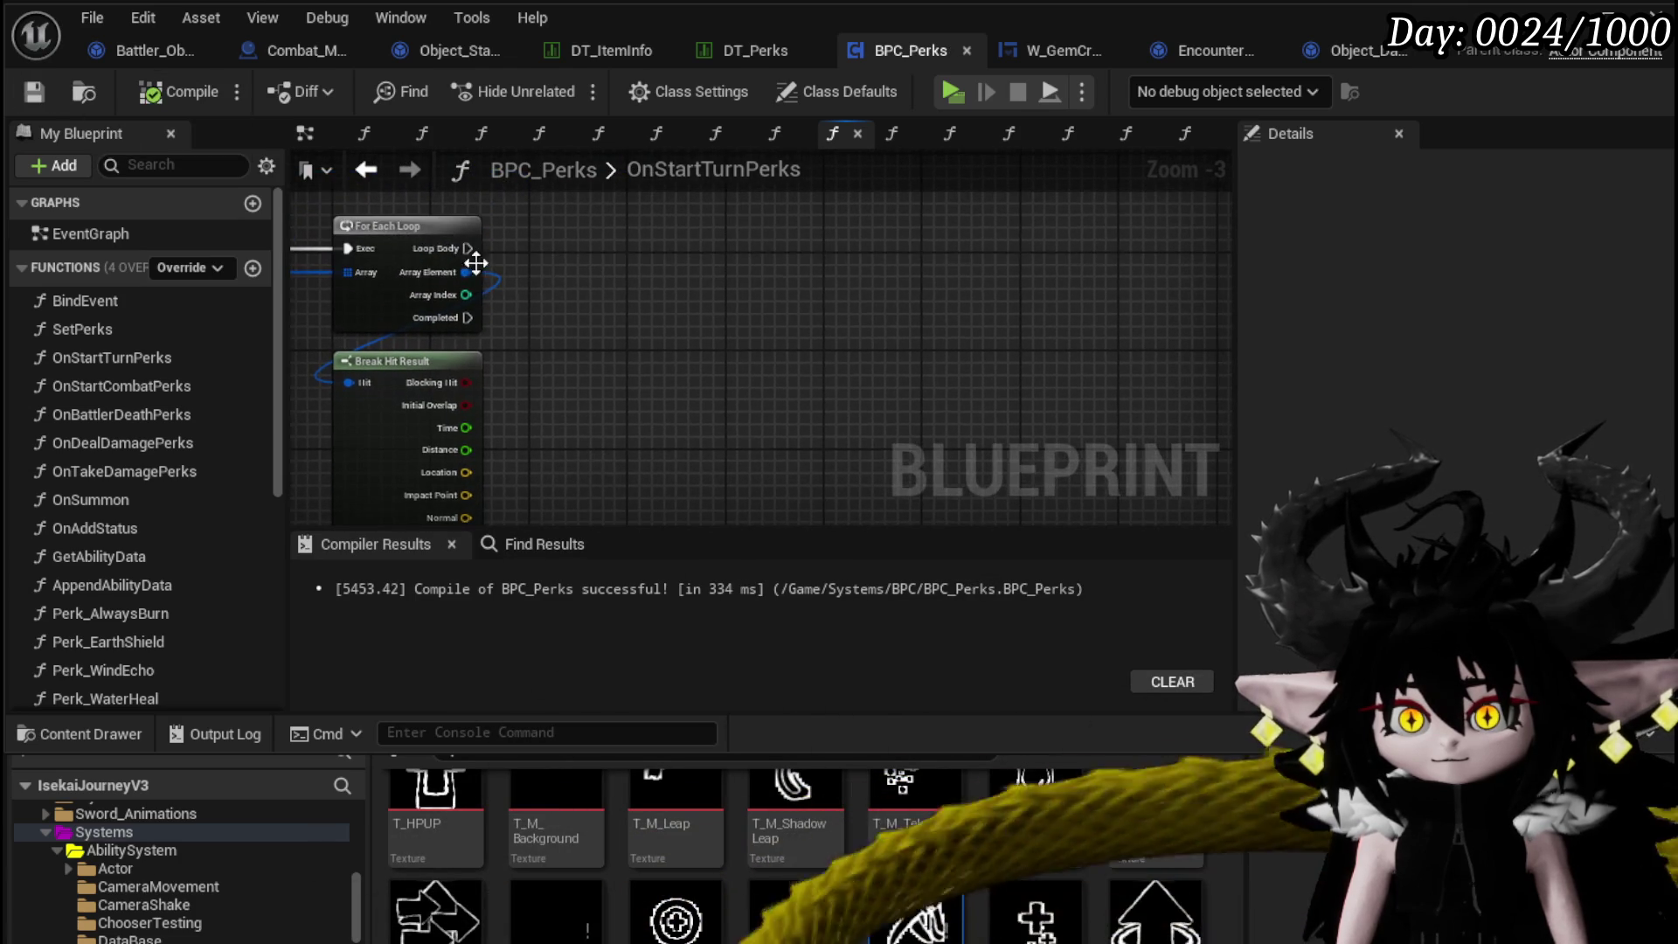
left_click_drag(467, 248, 743, 257)
type("print s")
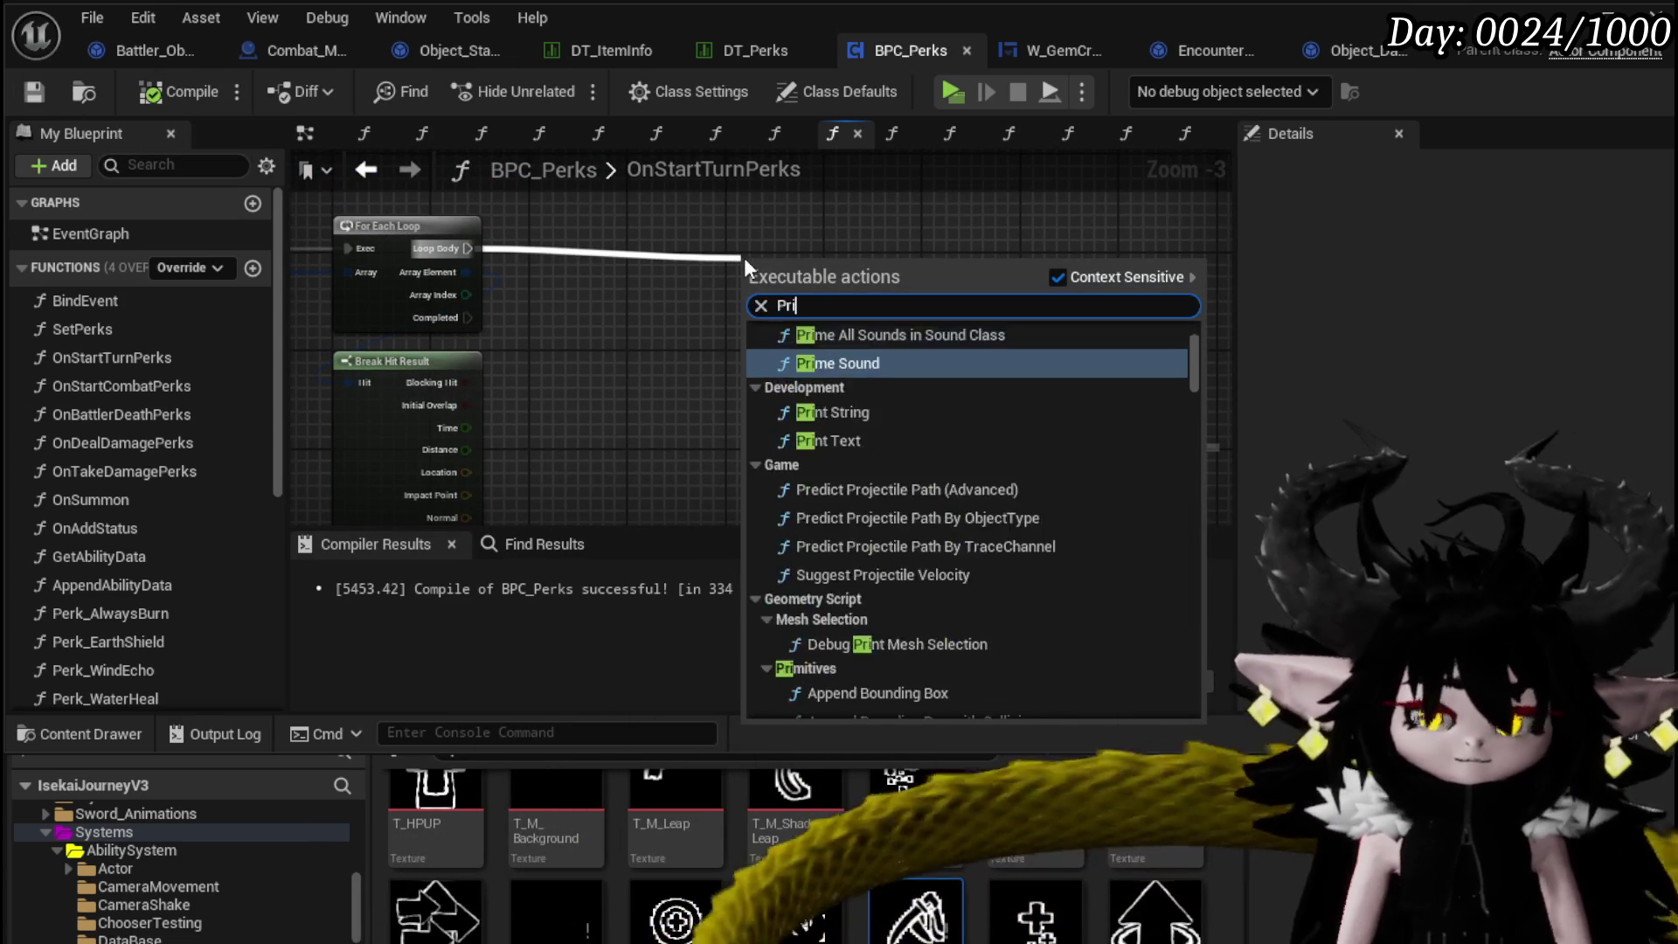
key("Return")
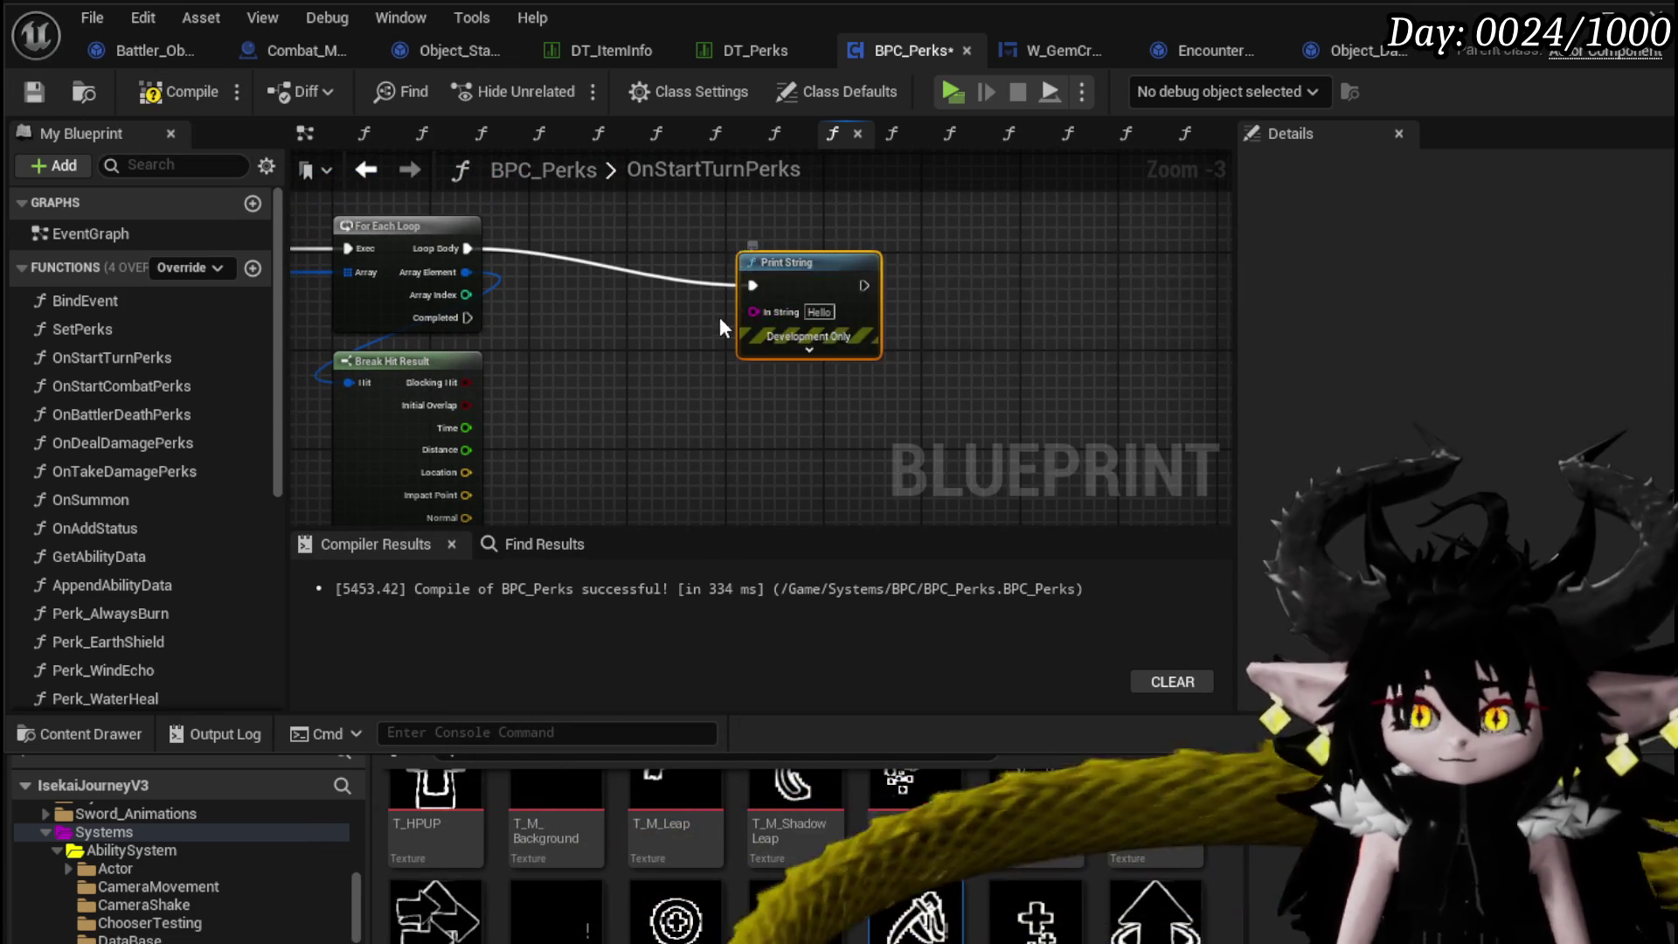
mouse_move(490, 441)
left_mouse_down()
mouse_move(826, 217)
mouse_move(784, 267)
left_mouse_up()
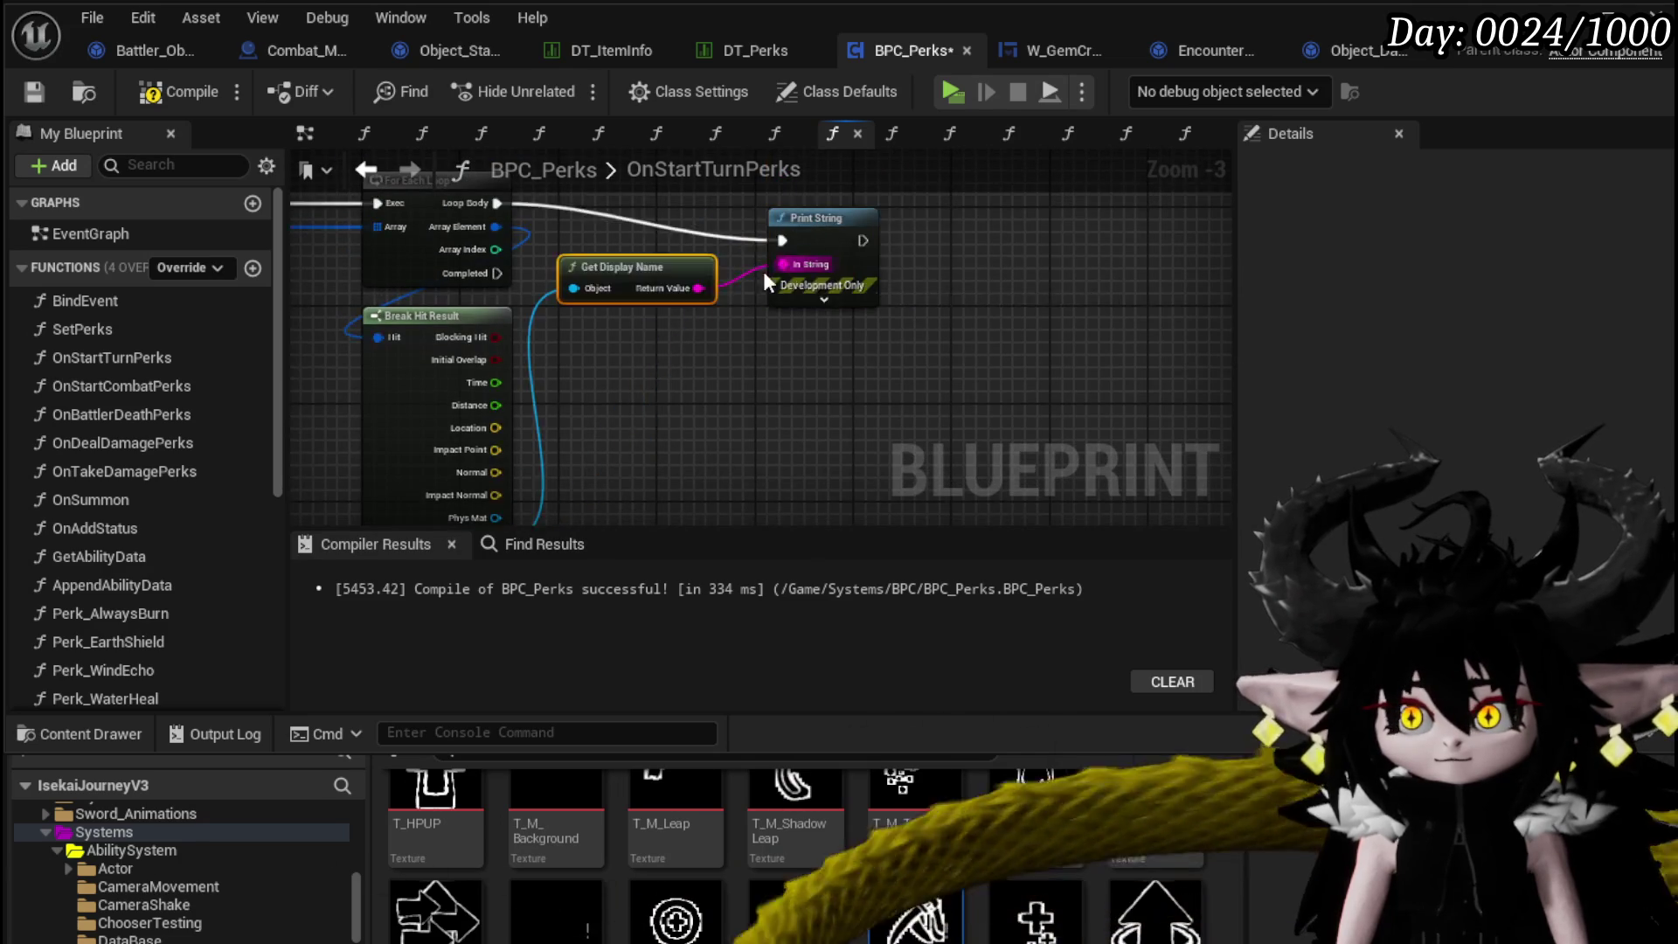
left_click_drag(765, 406, 765, 346)
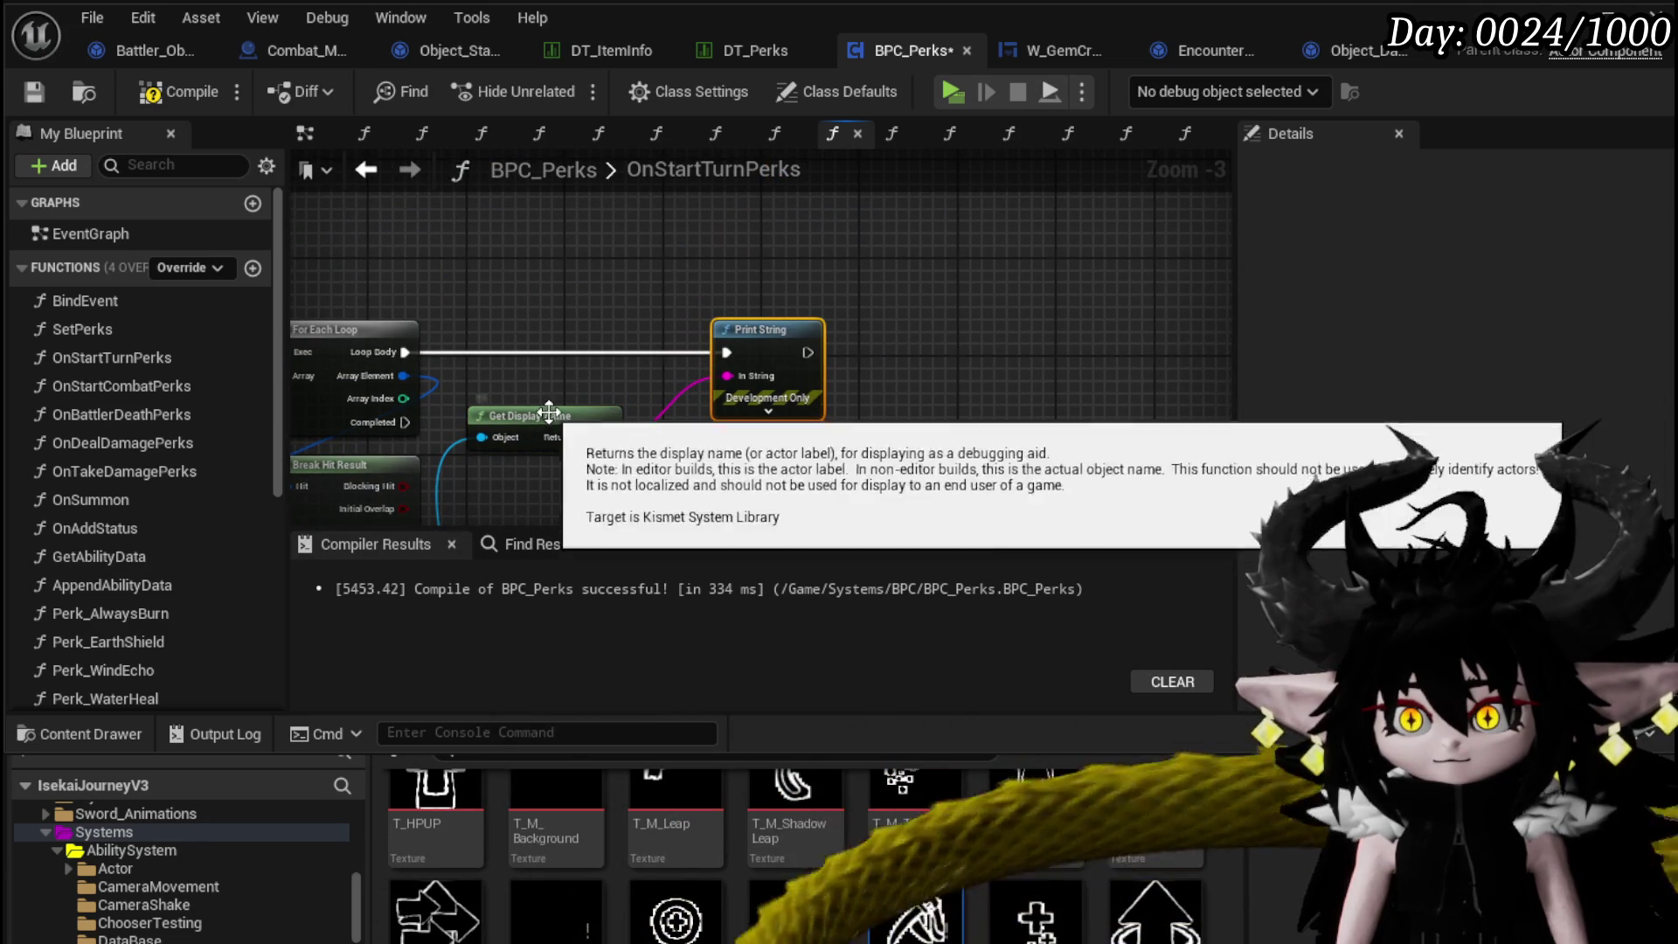
left_click_drag(551, 416, 760, 449)
Group the print nodes in a comment titled 'GMarker/Projectile'.
left_click_drag(632, 495, 1014, 275)
type("c")
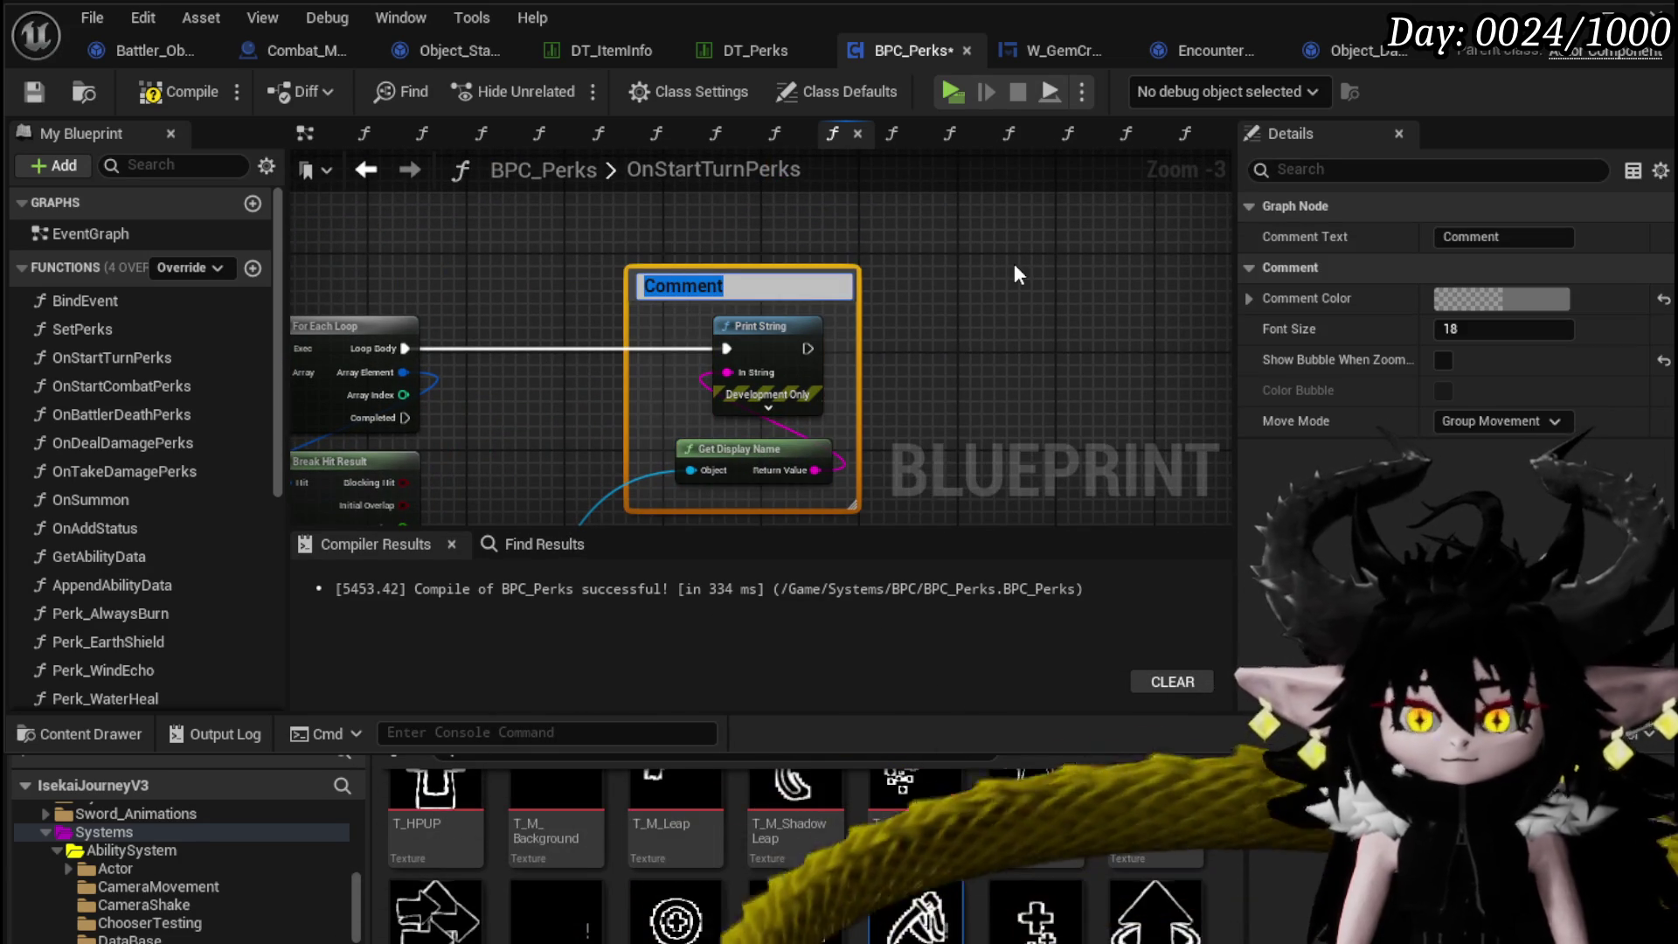
type("Ground")
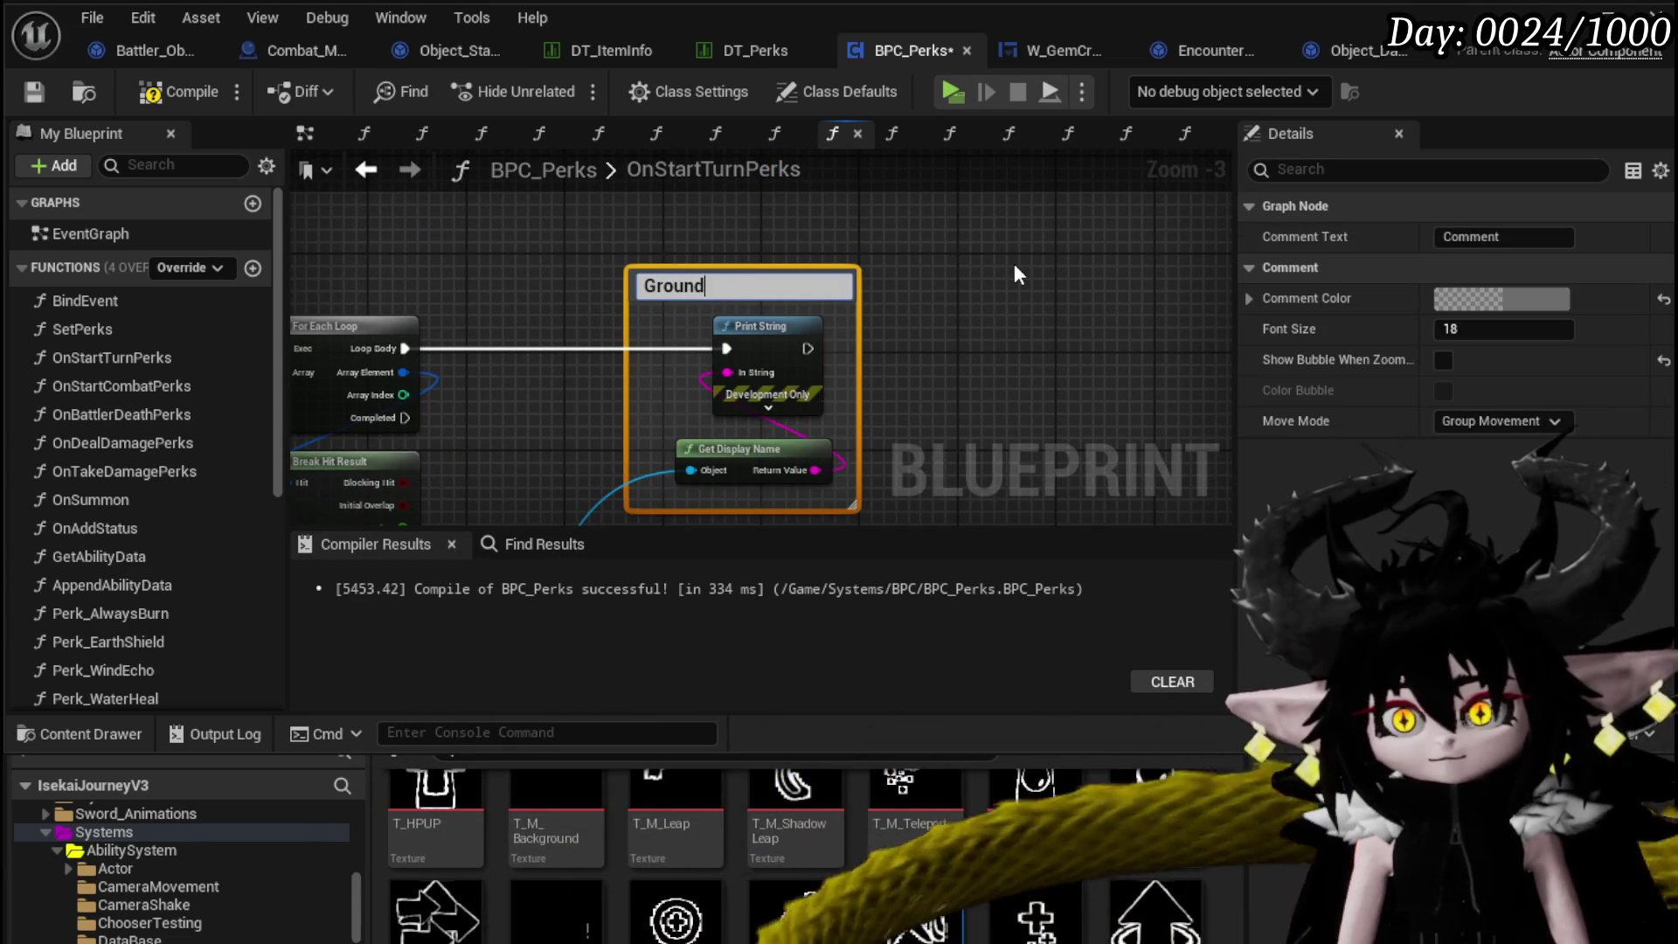
type("Marker/Pro")
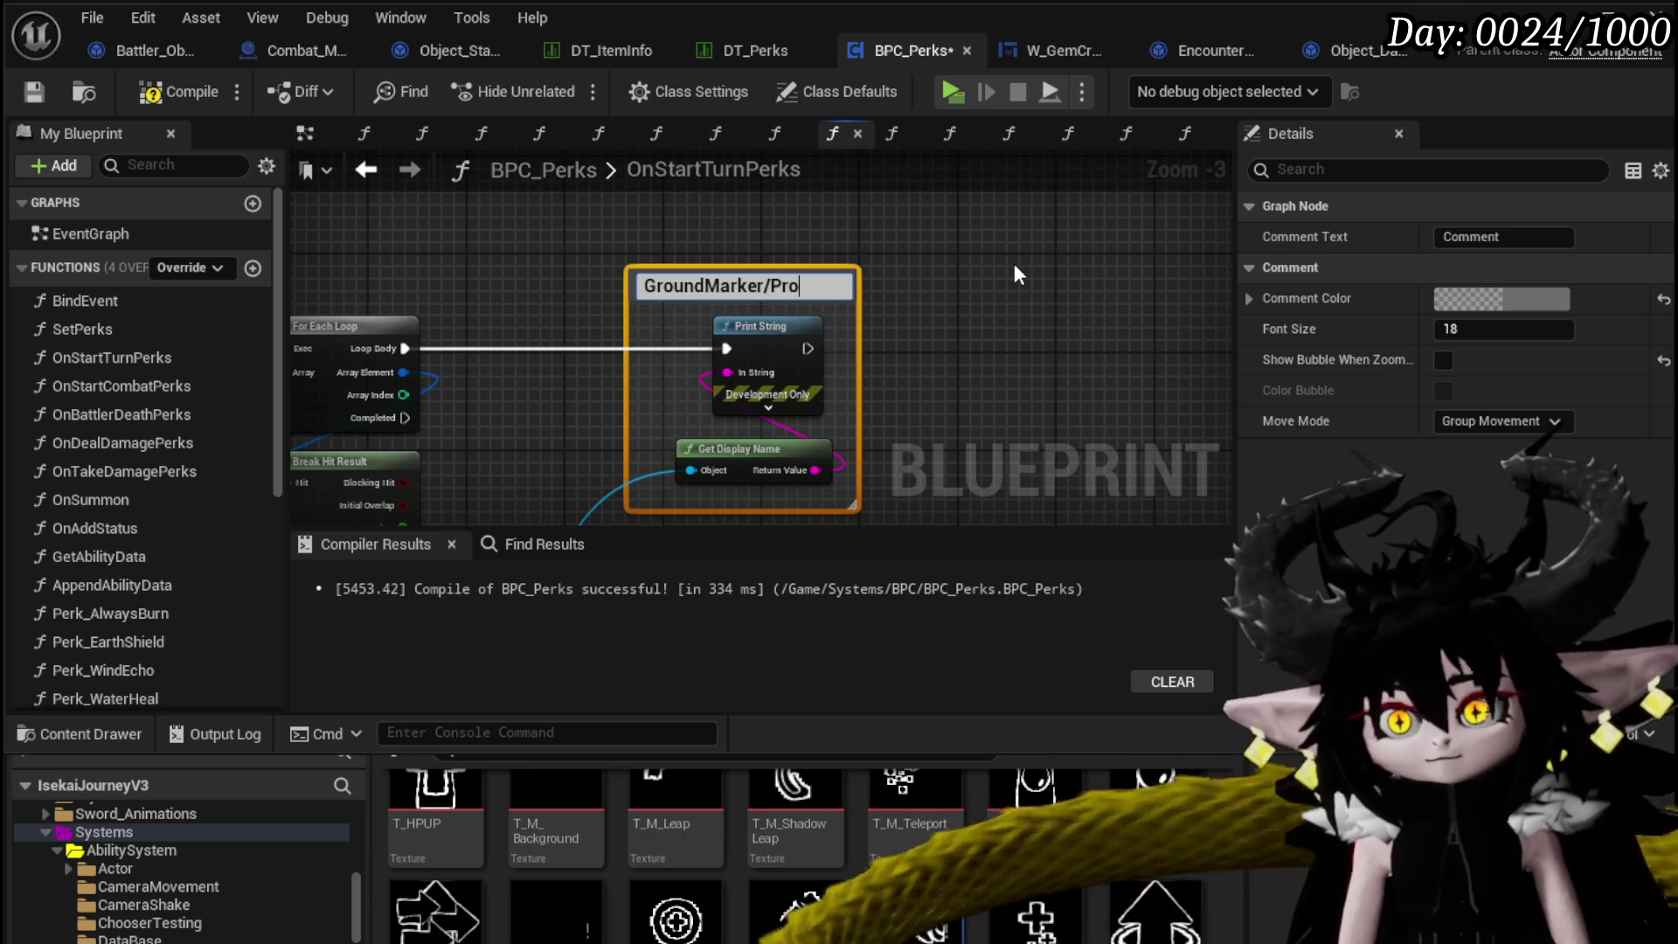
type("jectile")
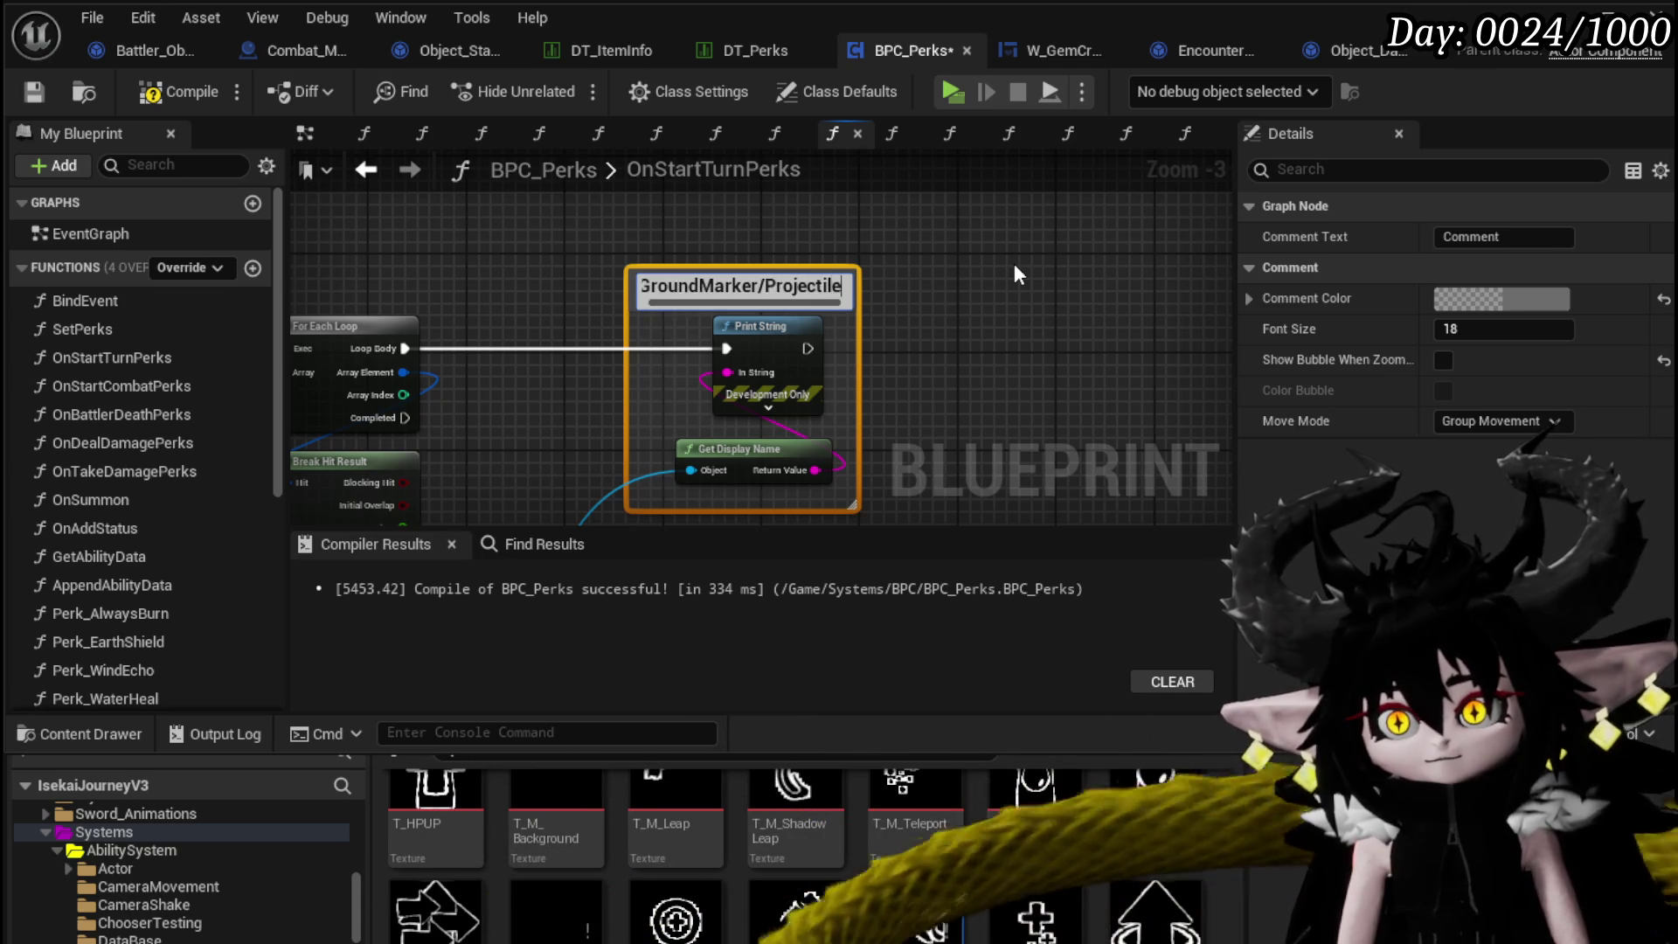
key("Return")
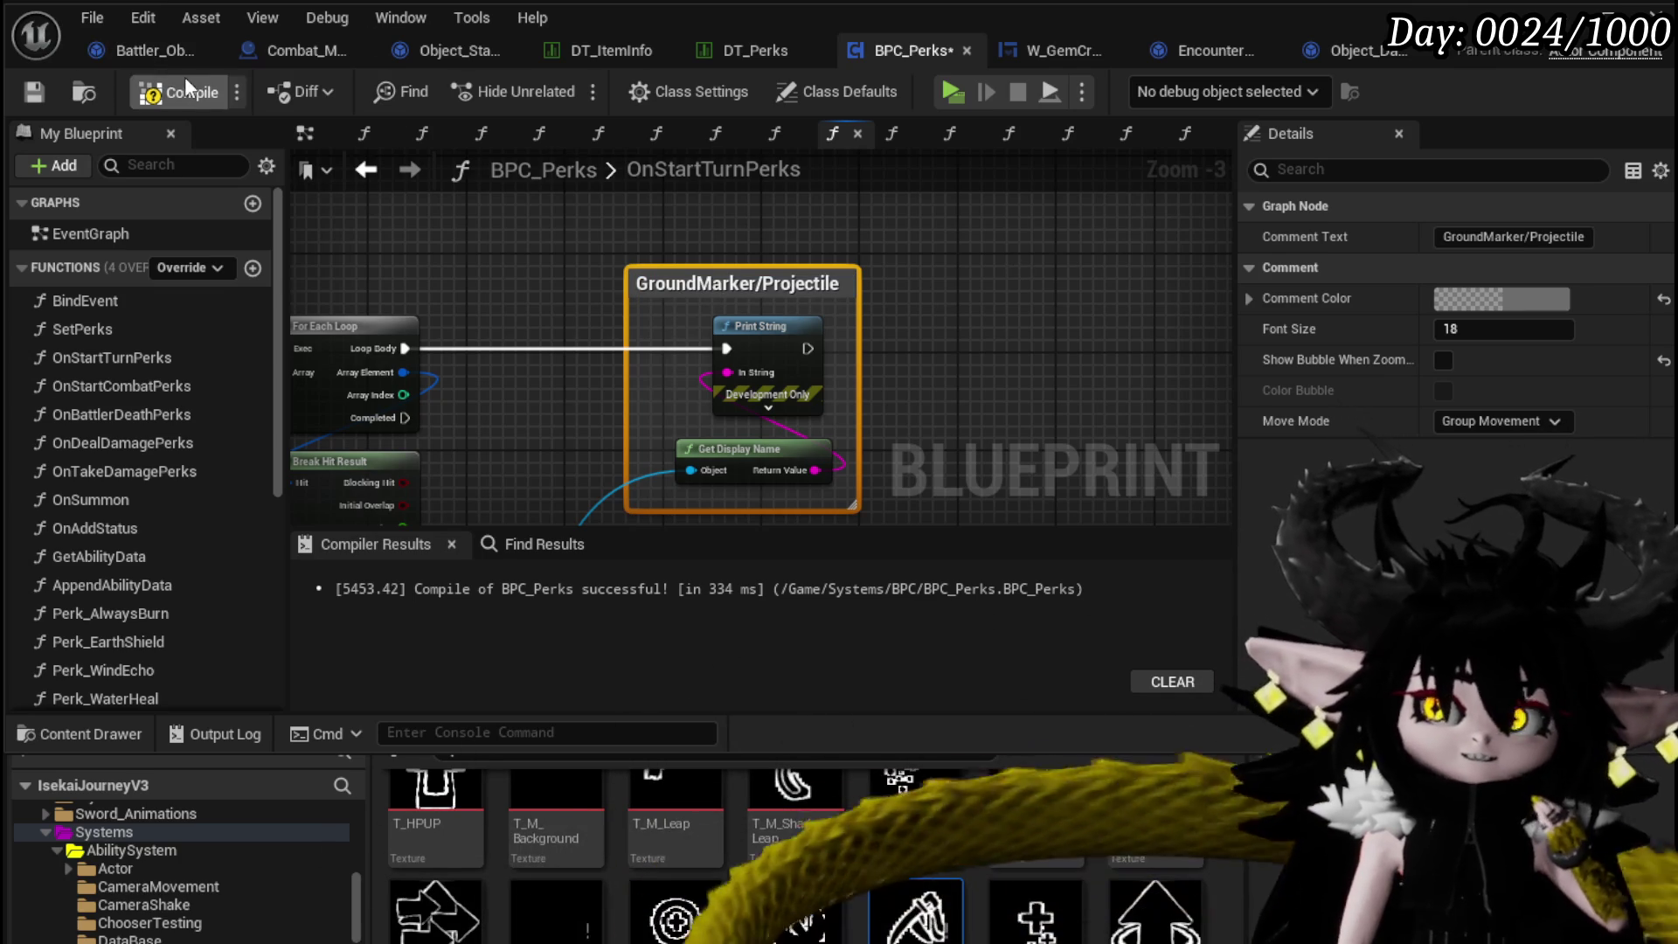
After Print String, add a Spawn System at Location node using the FX_Distortion system.
left_click(179, 91)
left_click(35, 91)
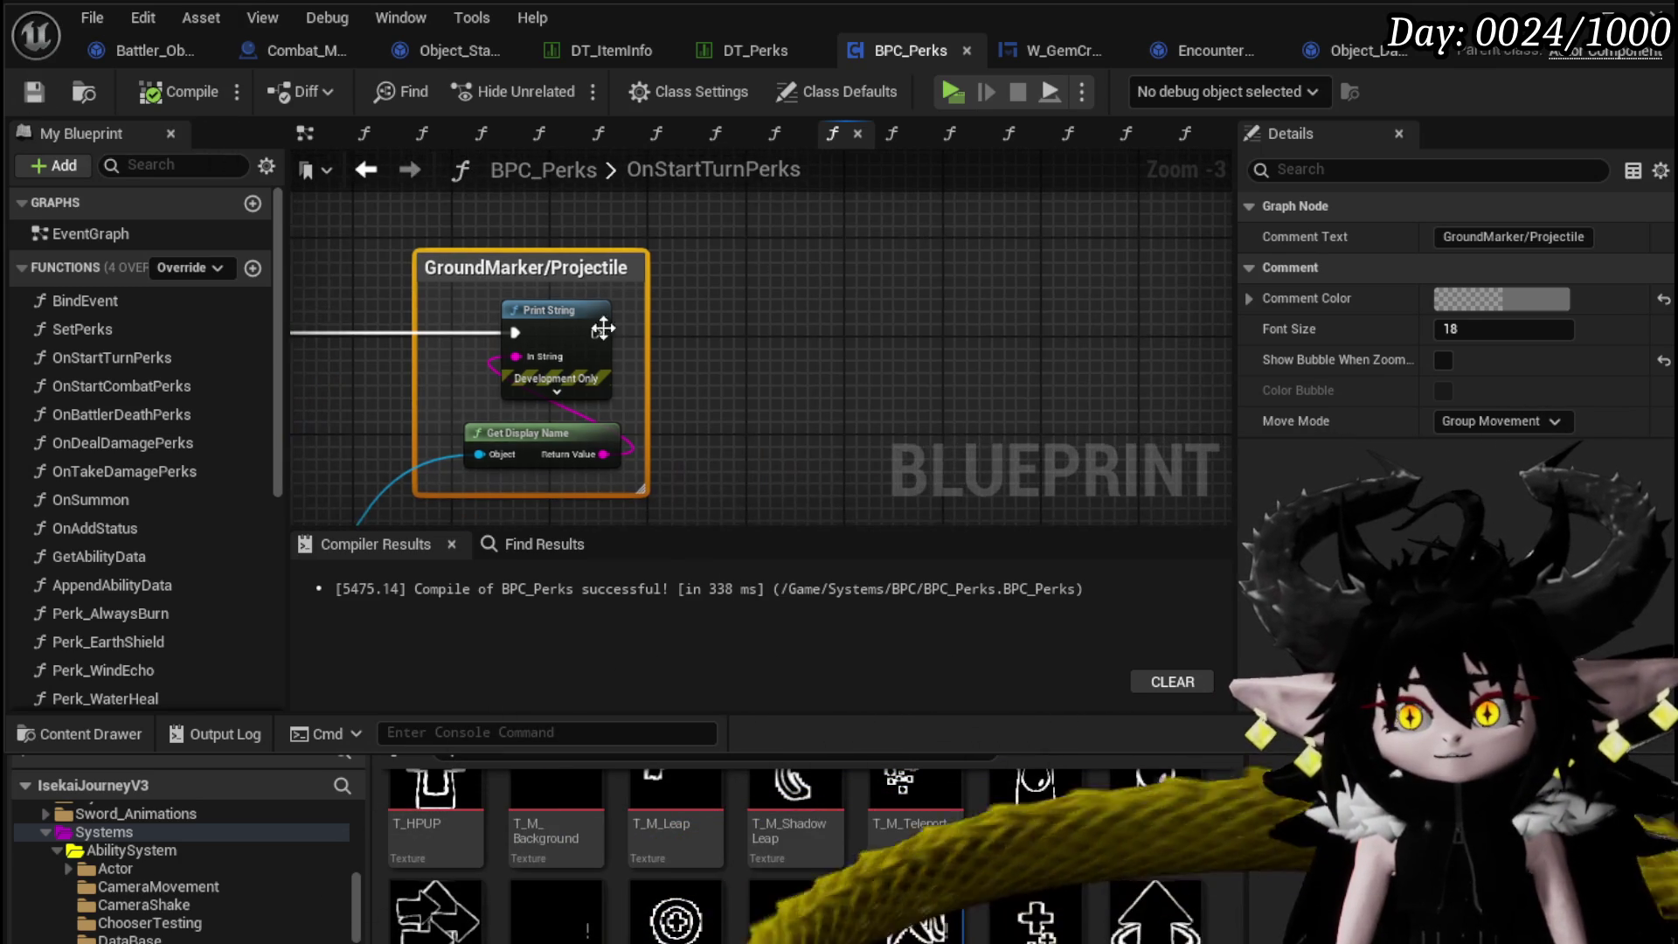
left_click_drag(596, 333, 811, 342)
type("Spawn system")
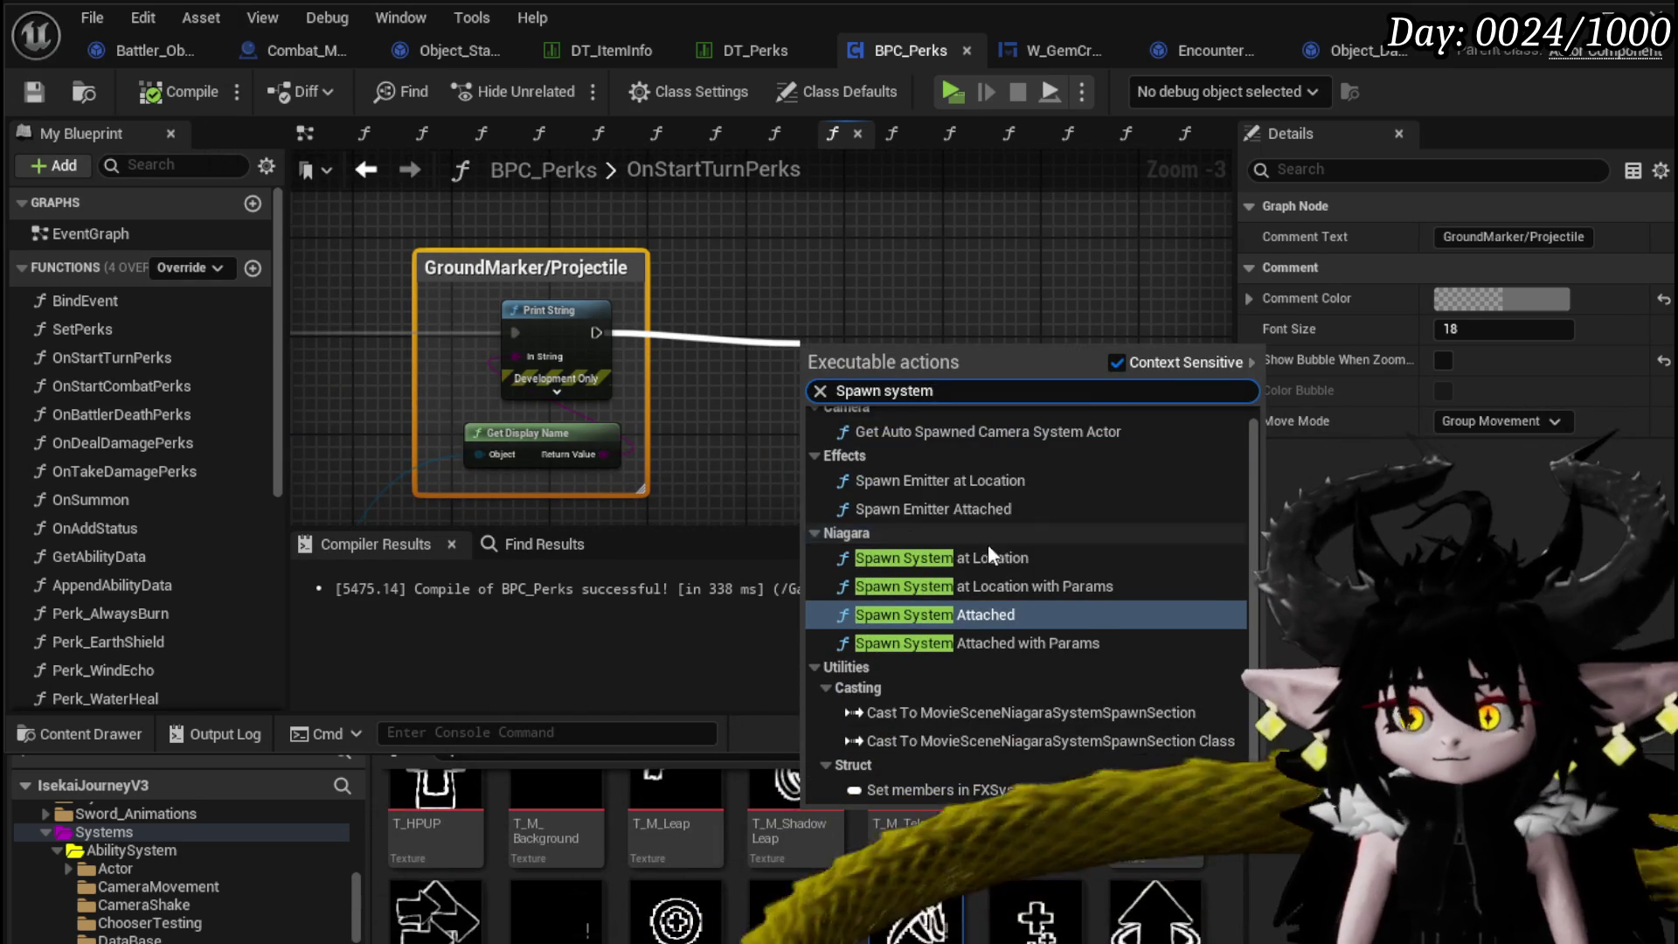
left_click(988, 558)
left_click_drag(966, 379, 984, 330)
left_click_drag(883, 369, 648, 364)
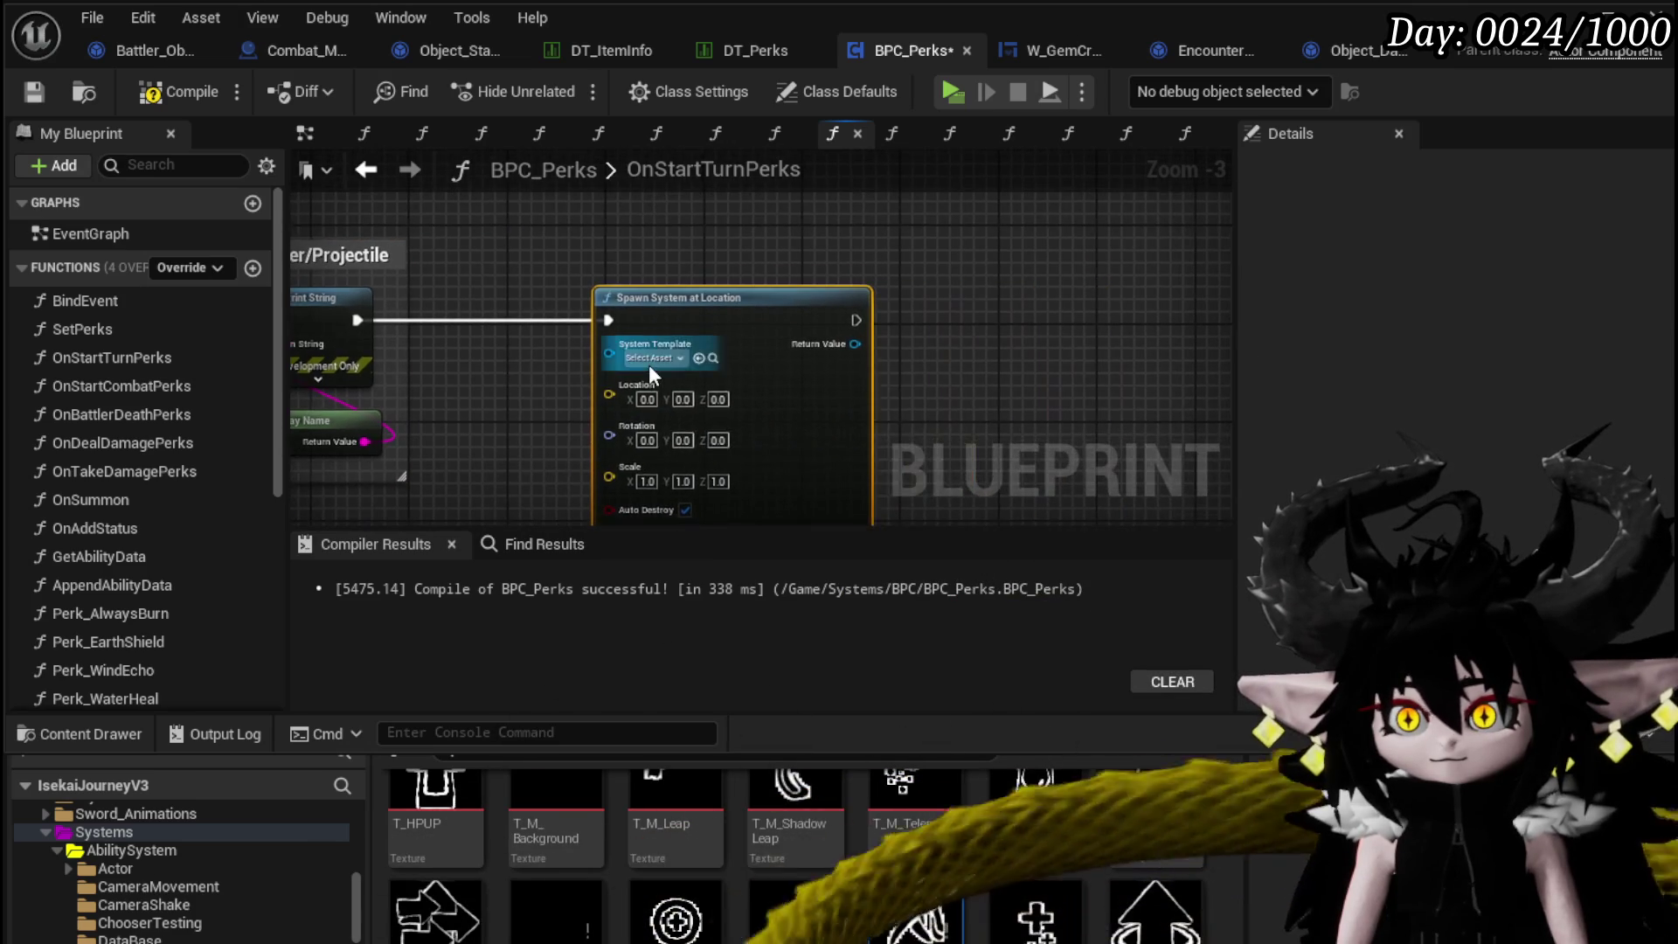
left_click(649, 364)
type("Disto")
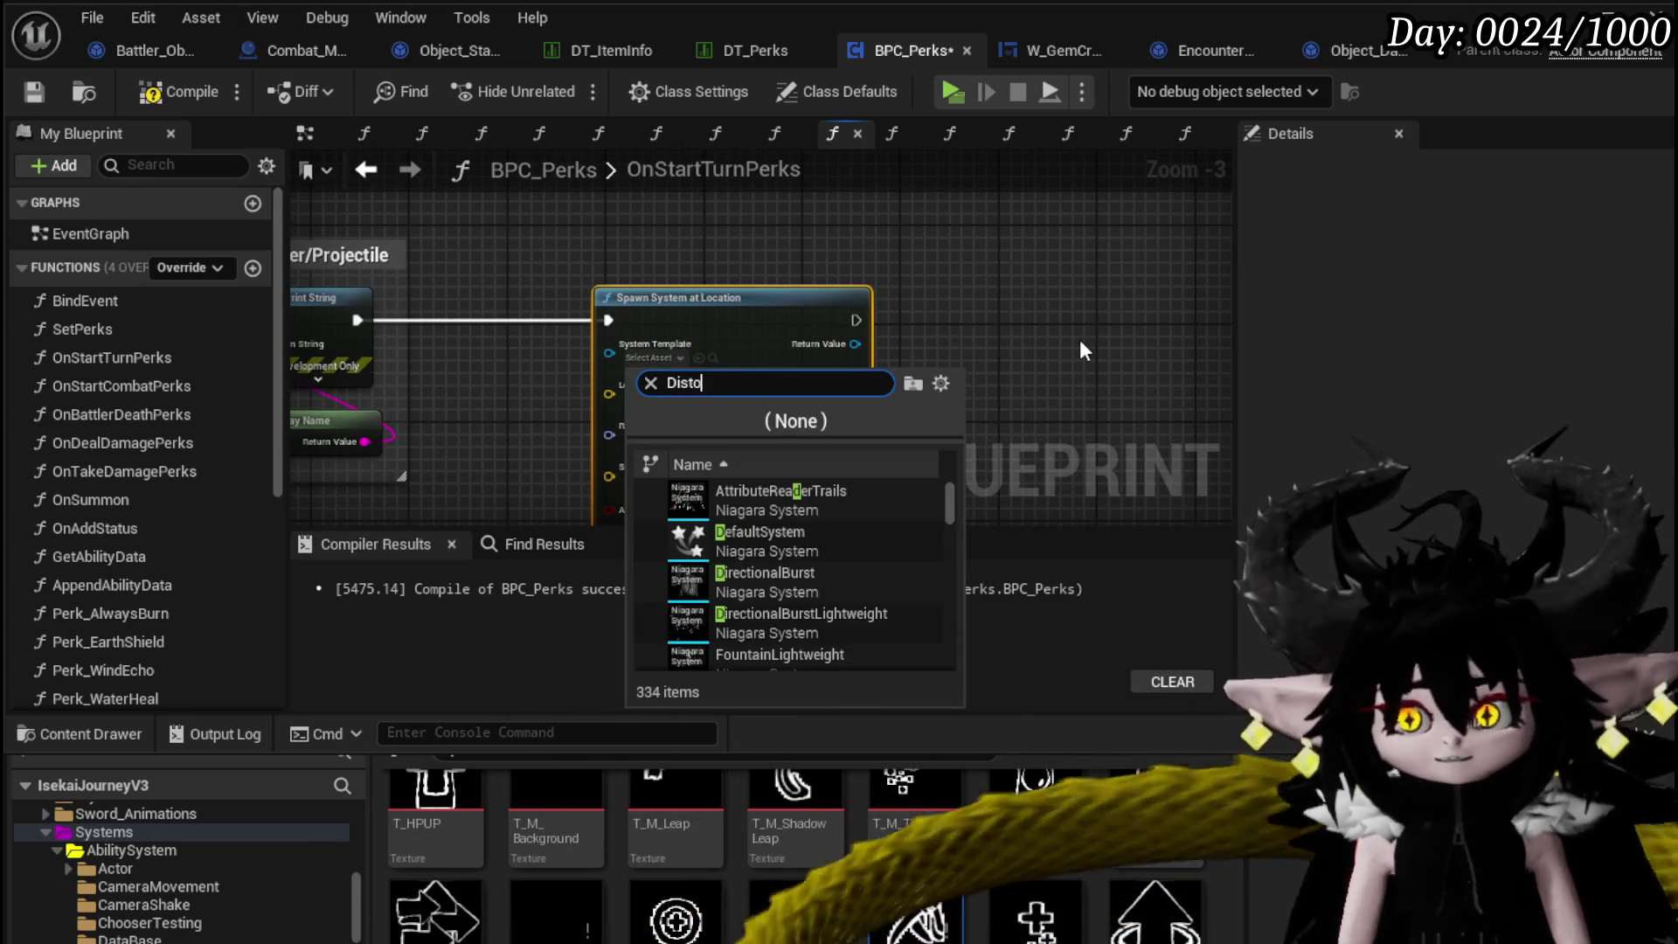
type("r")
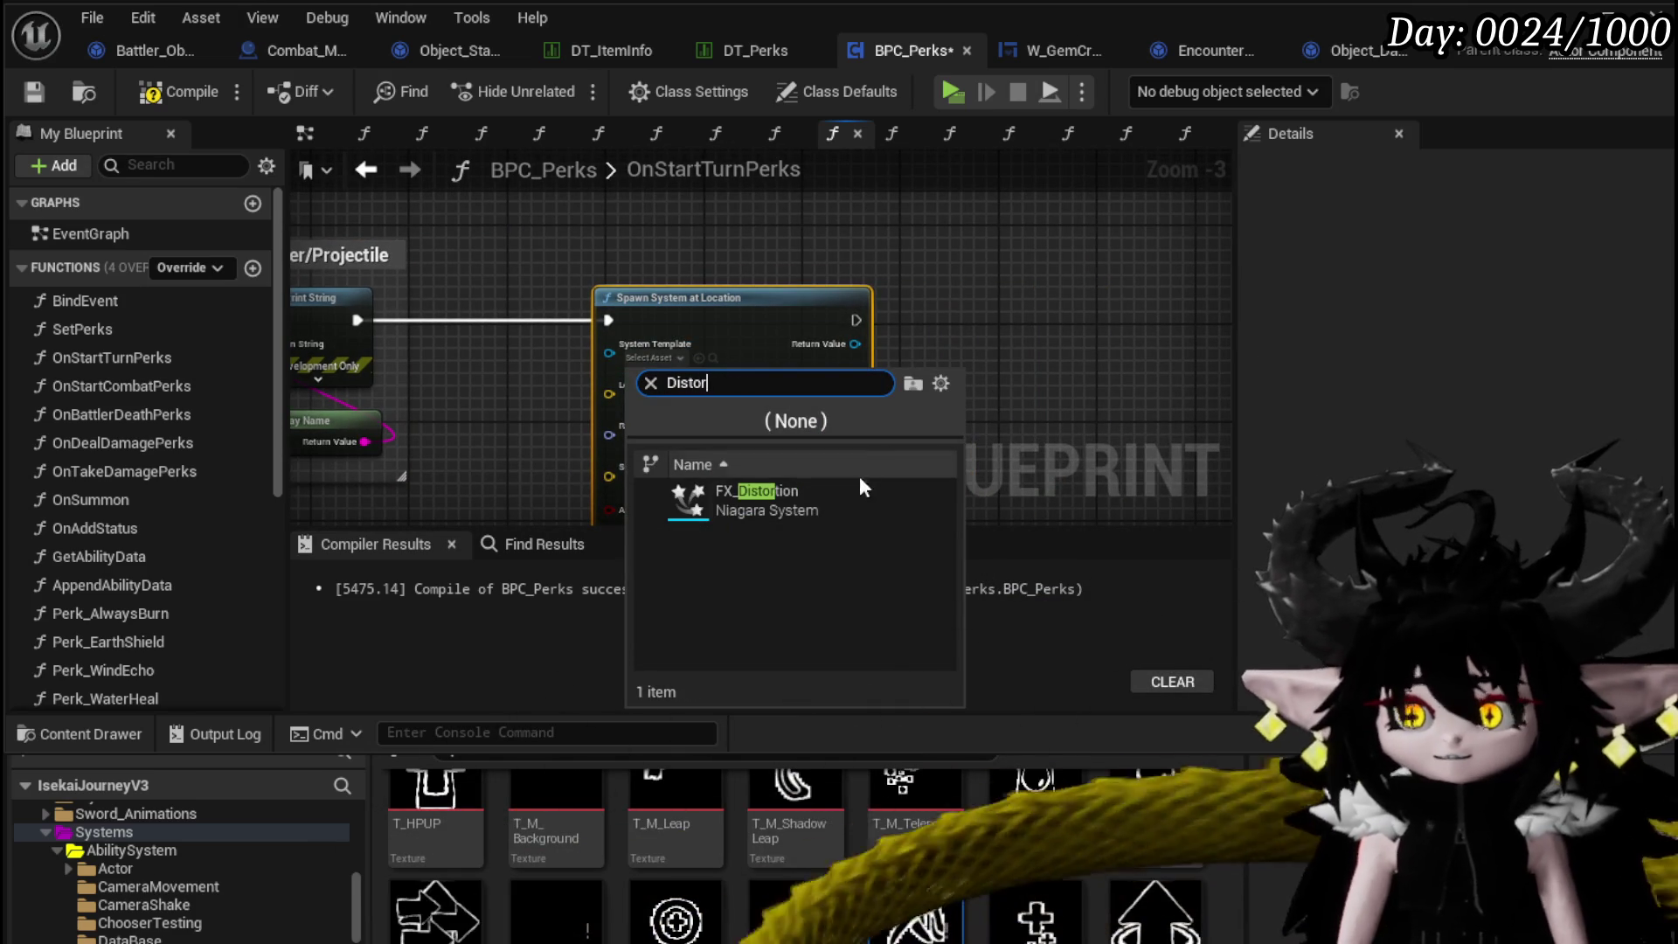
left_click(862, 486)
Save and compile BPC_Perks, close its editor, and start Play in Editor.
mouse_move(1019, 374)
left_mouse_down()
mouse_move(1037, 304)
mouse_move(370, 325)
left_mouse_up()
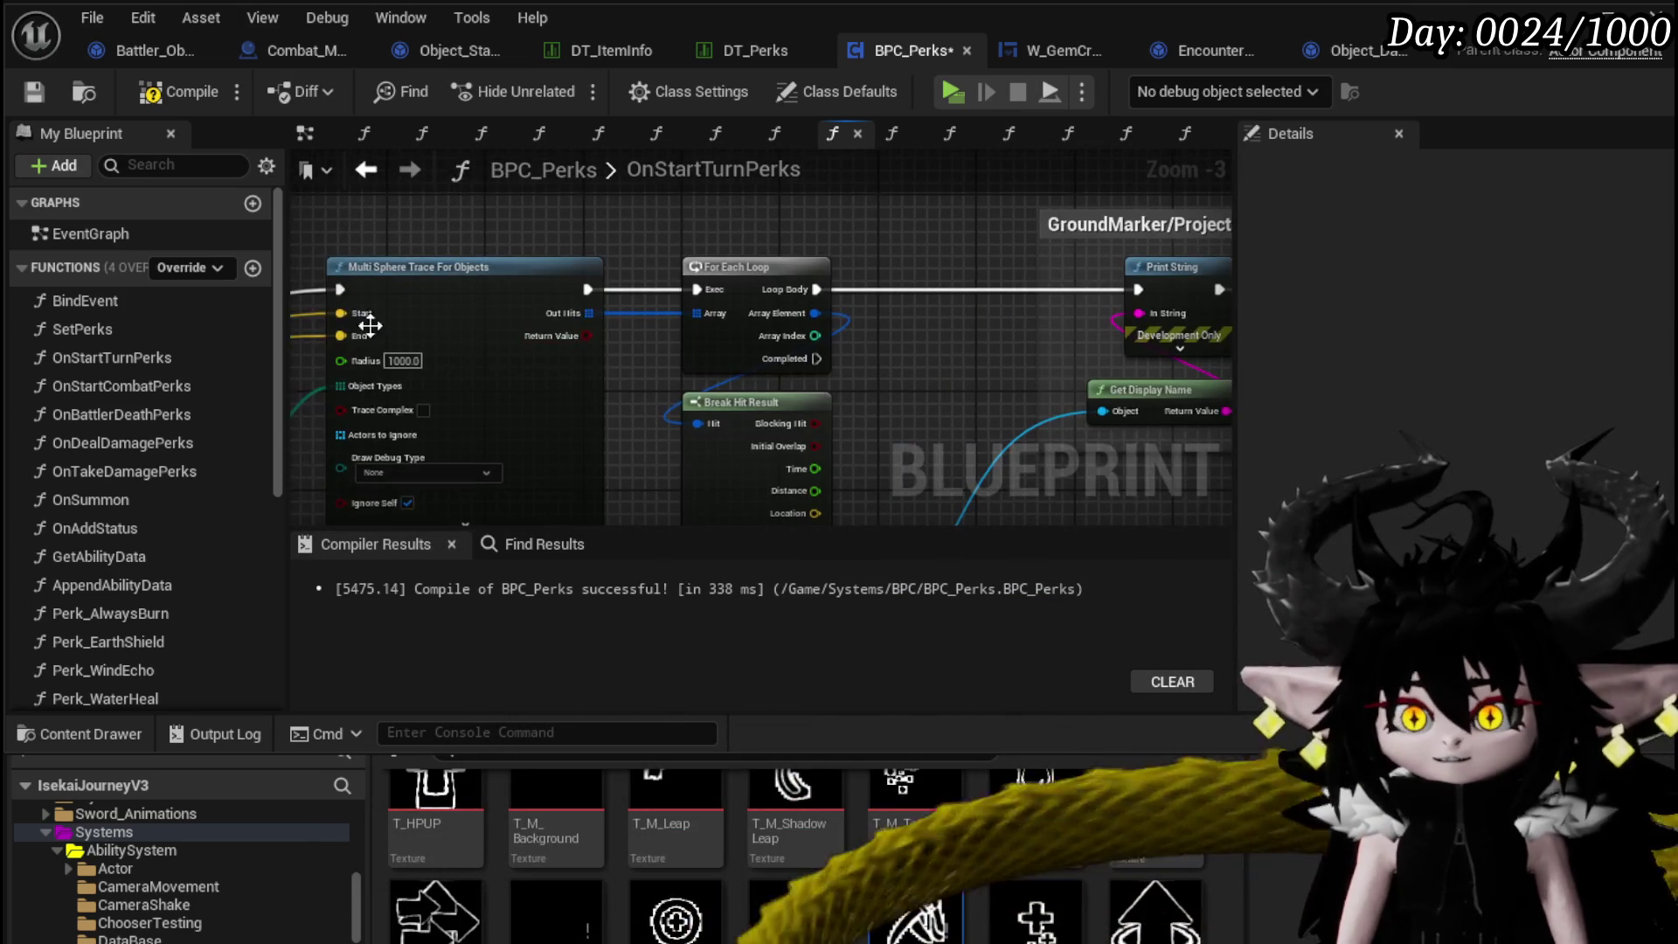
left_click_drag(979, 367, 367, 349)
scroll(799, 402, "down", 1)
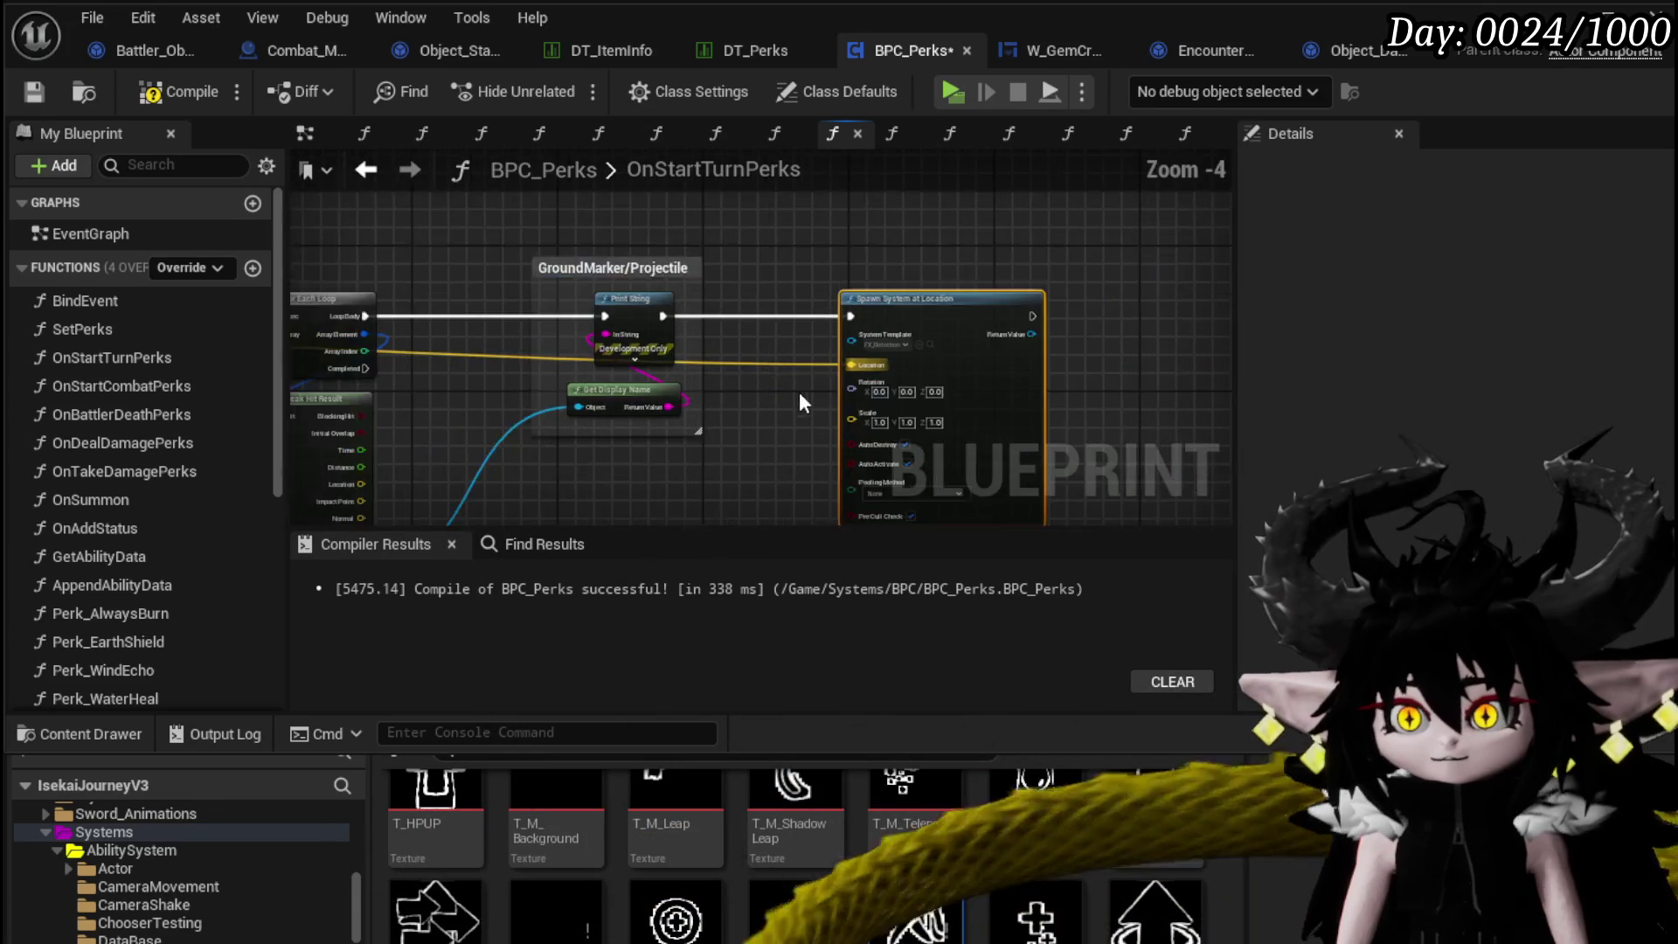
left_click_drag(800, 395, 785, 286)
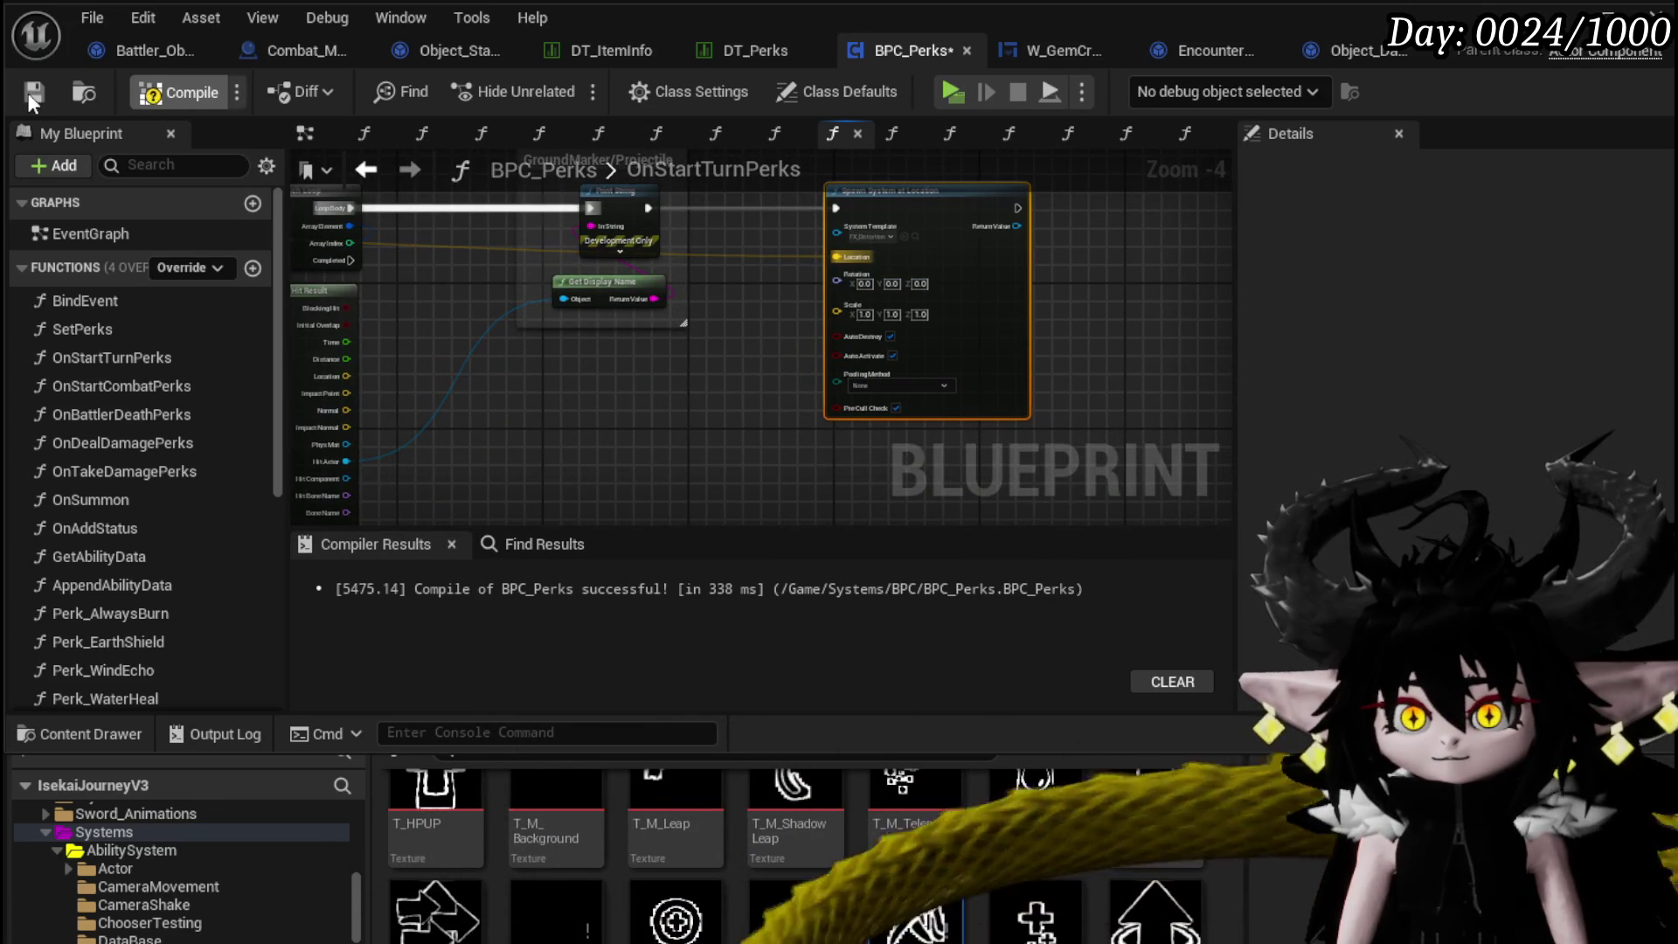
left_click(30, 96)
left_click_drag(648, 423, 714, 394)
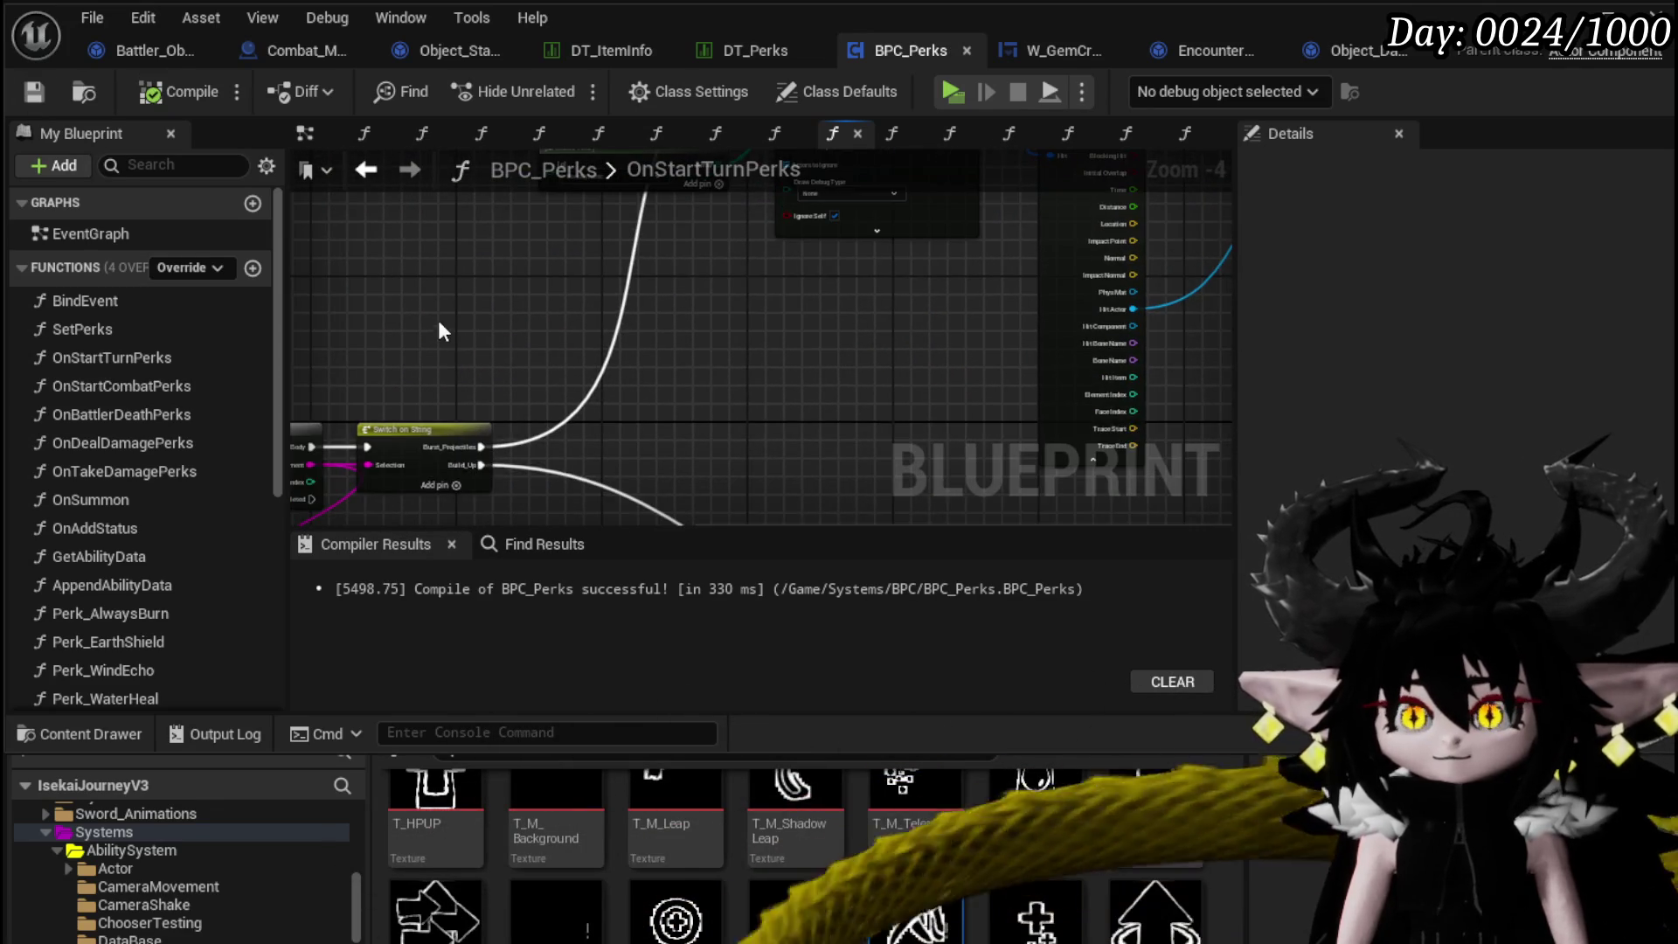
left_click_drag(441, 330, 768, 361)
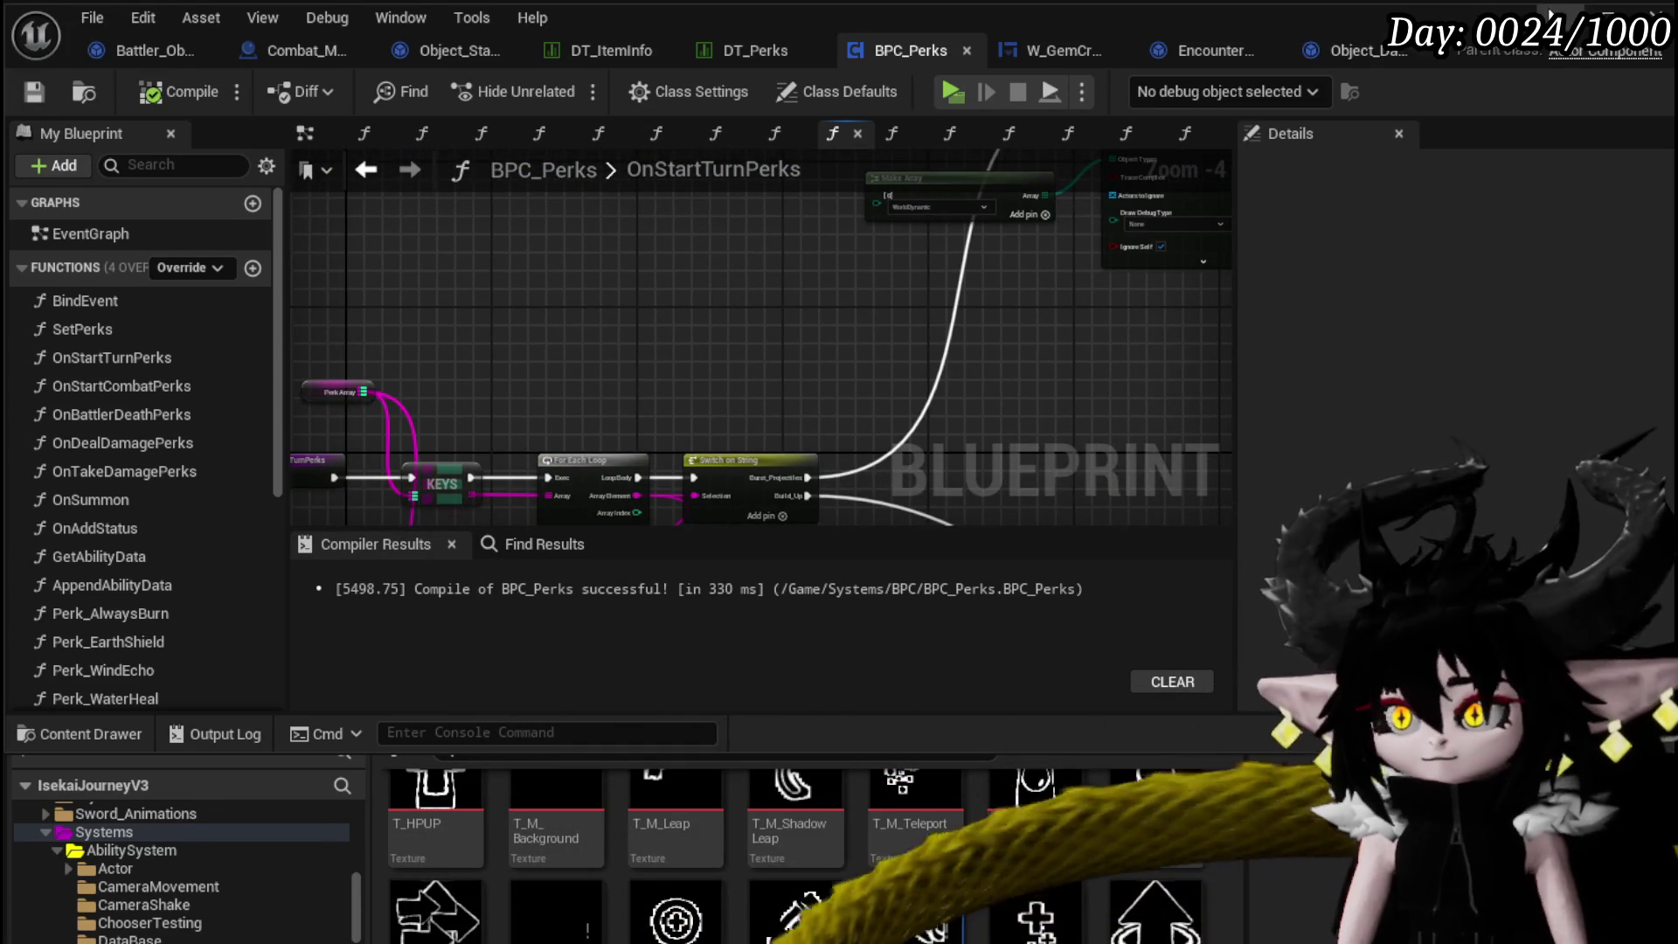
left_click(1549, 14)
left_click(566, 87)
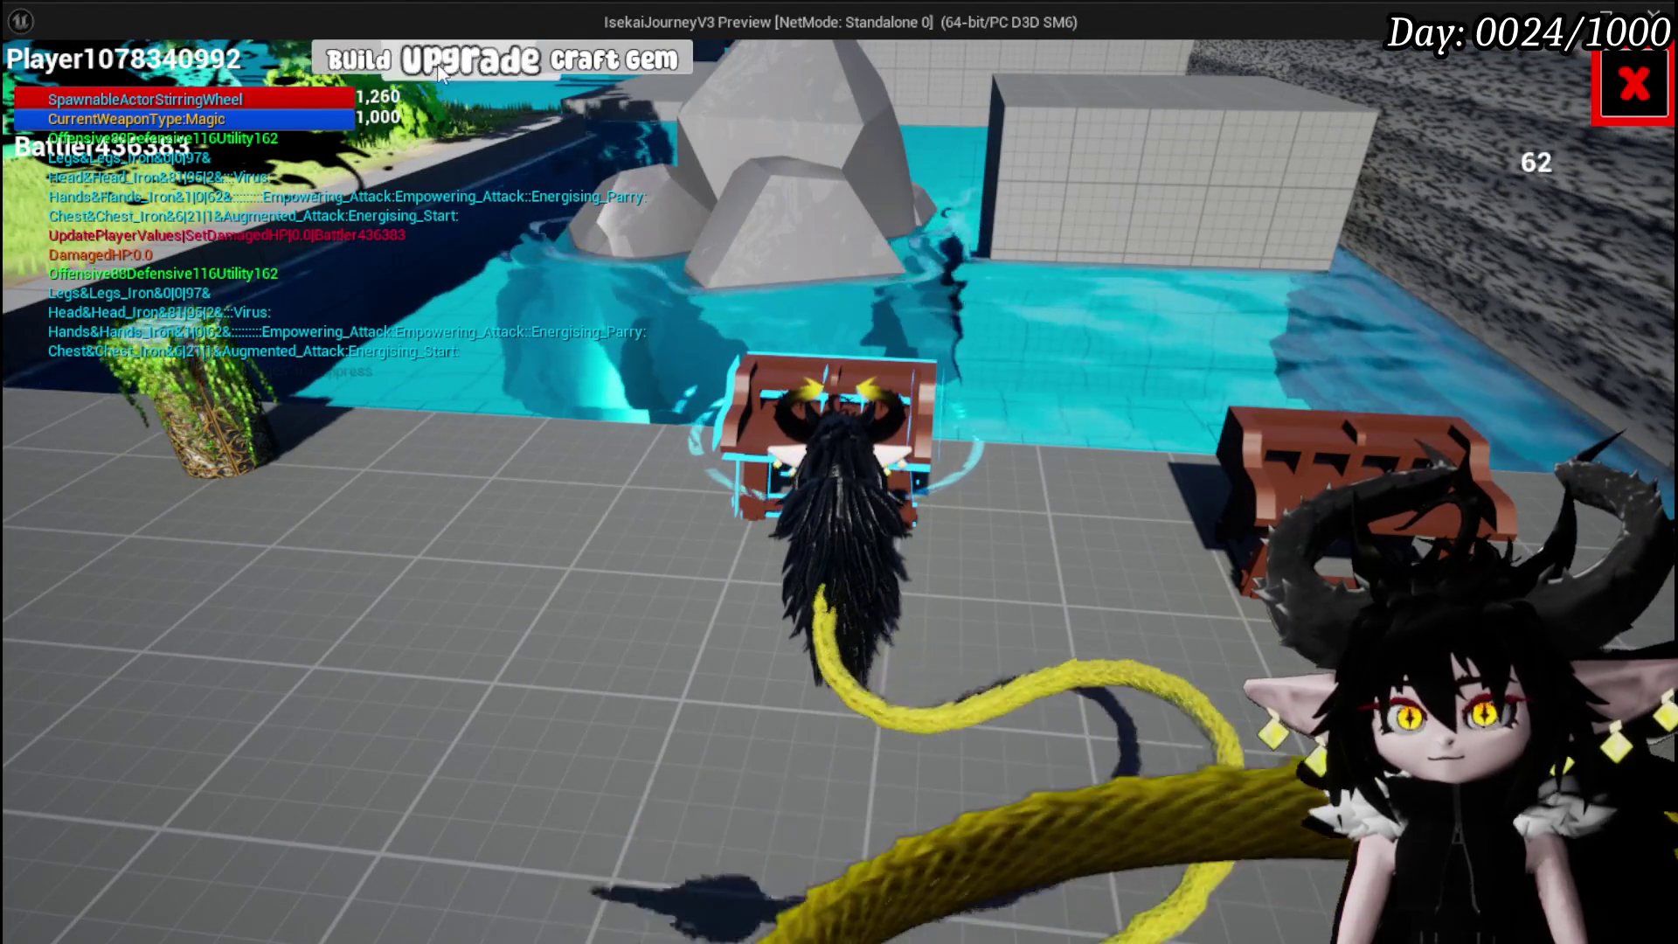
Craft a Burst_Projectiles gem for 100 essence.
left_click(612, 59)
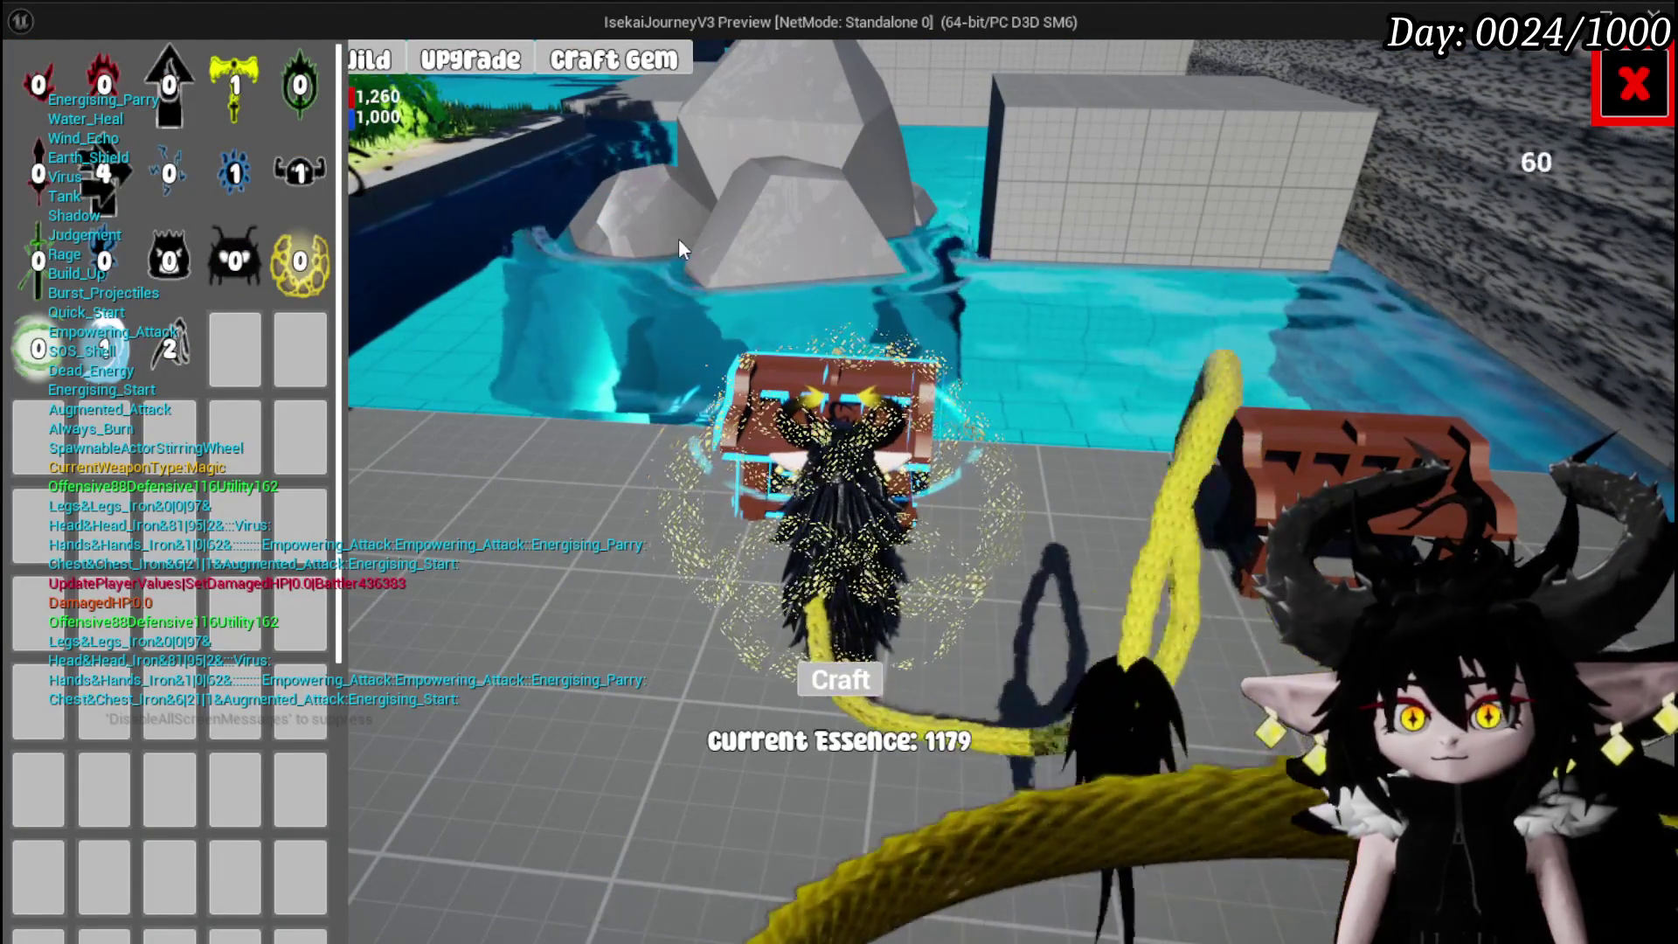
left_click(150, 169)
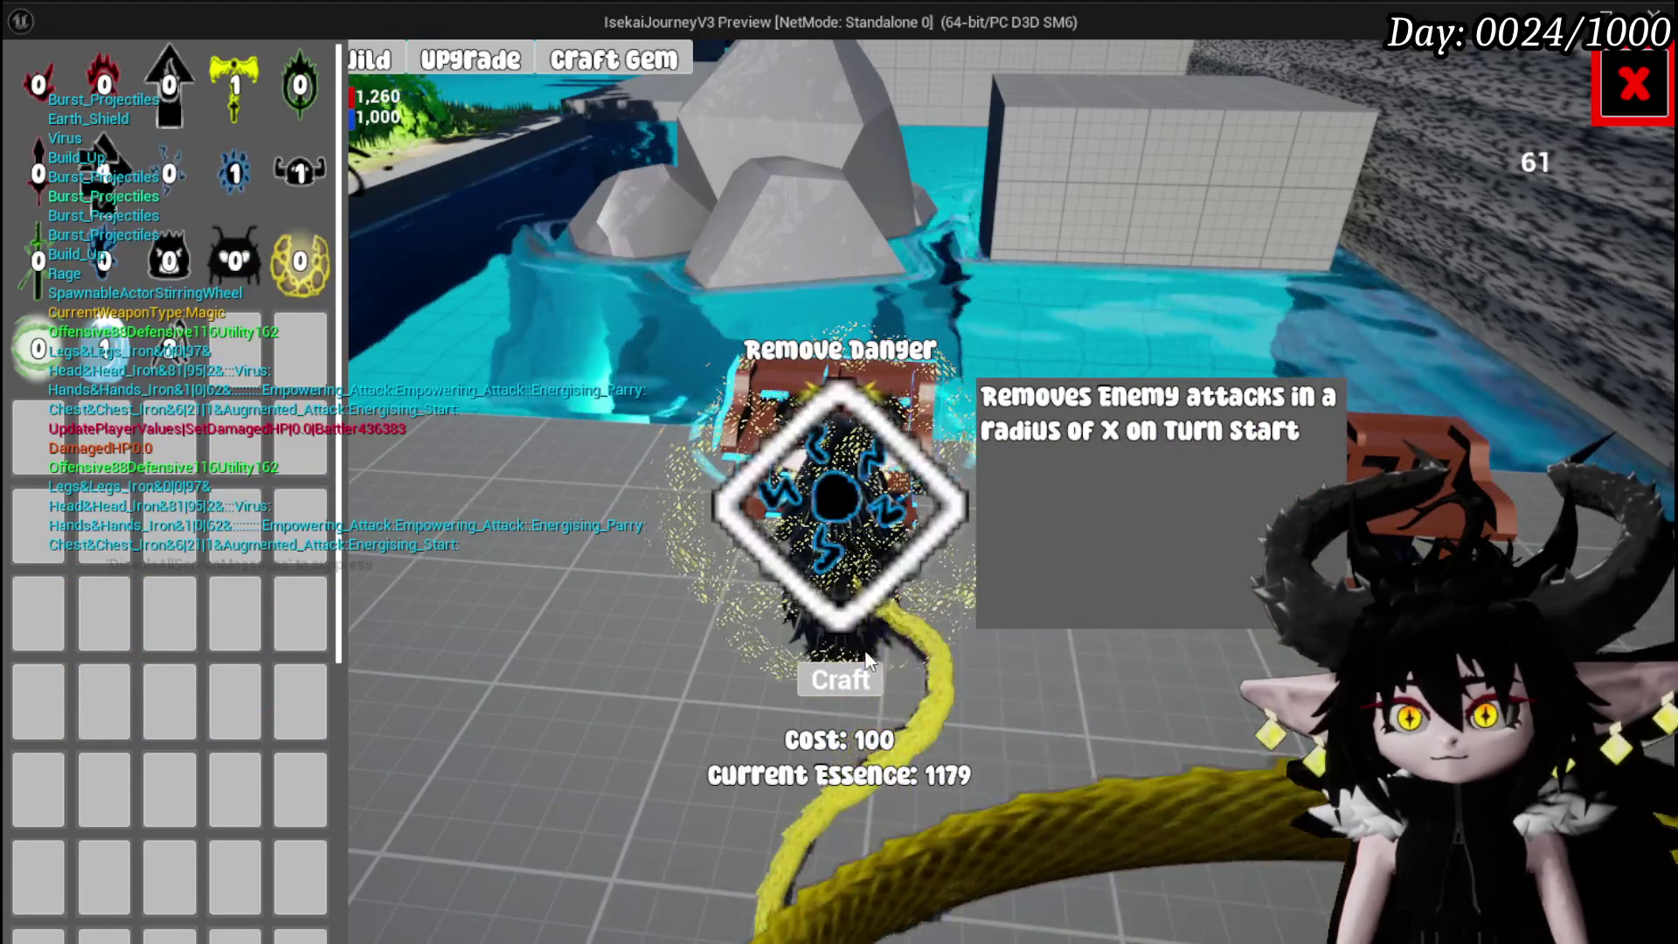
left_click(865, 682)
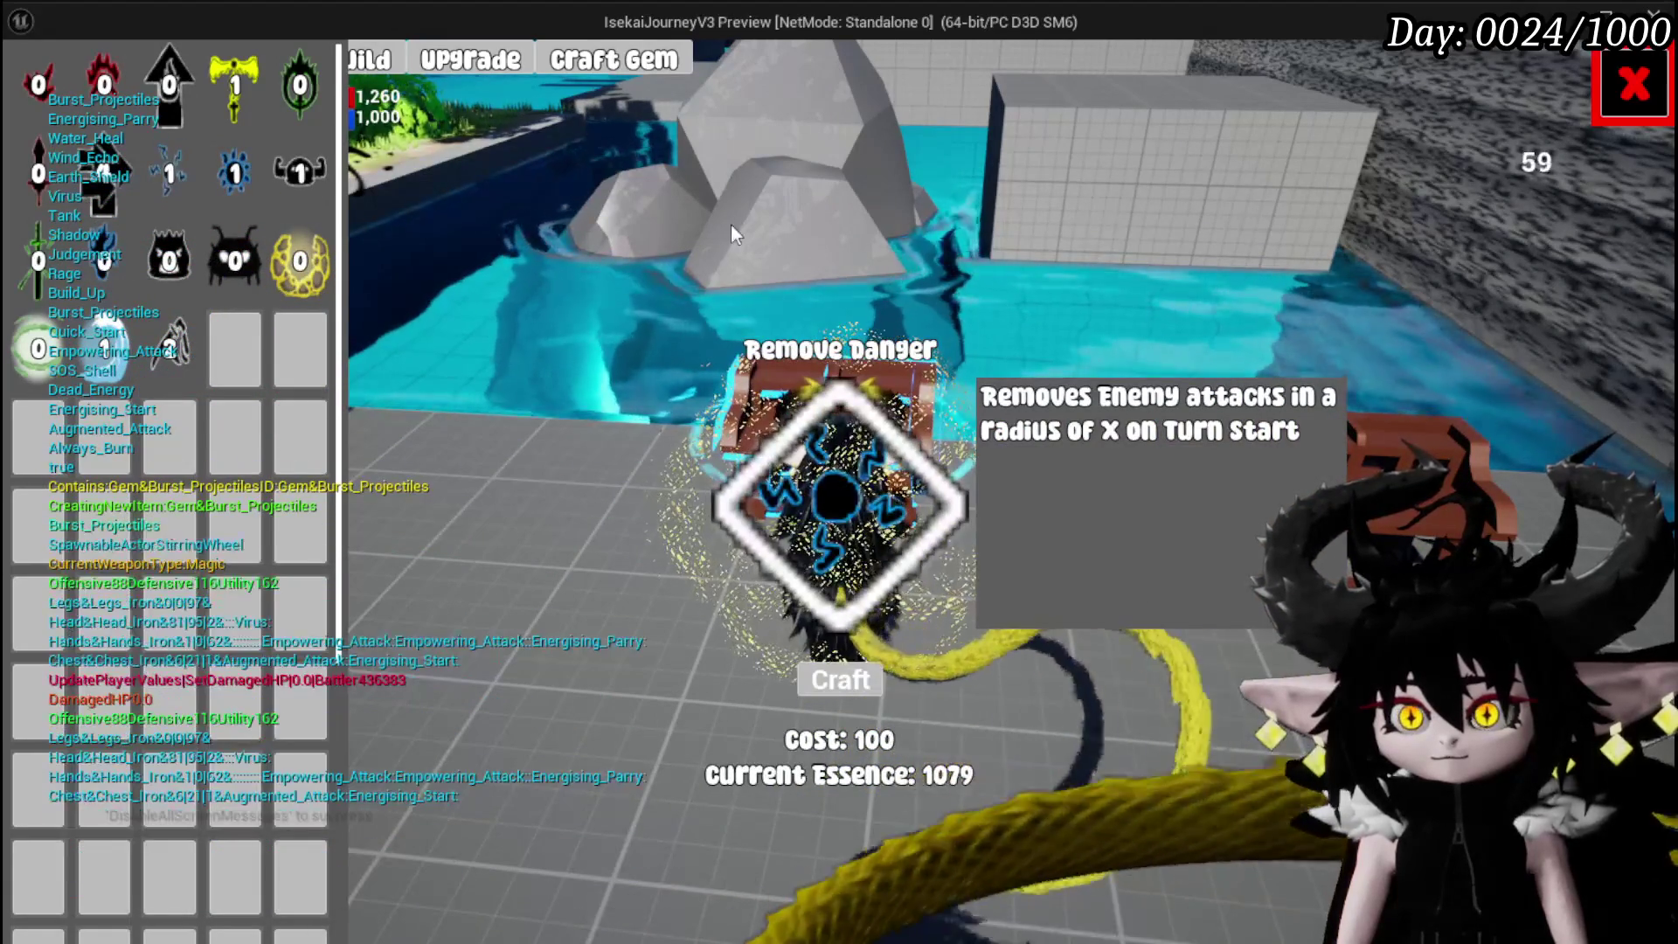
Socket the Burst_Projectiles gem into Iron_Hands' second gem slot and apply it.
left_click(472, 59)
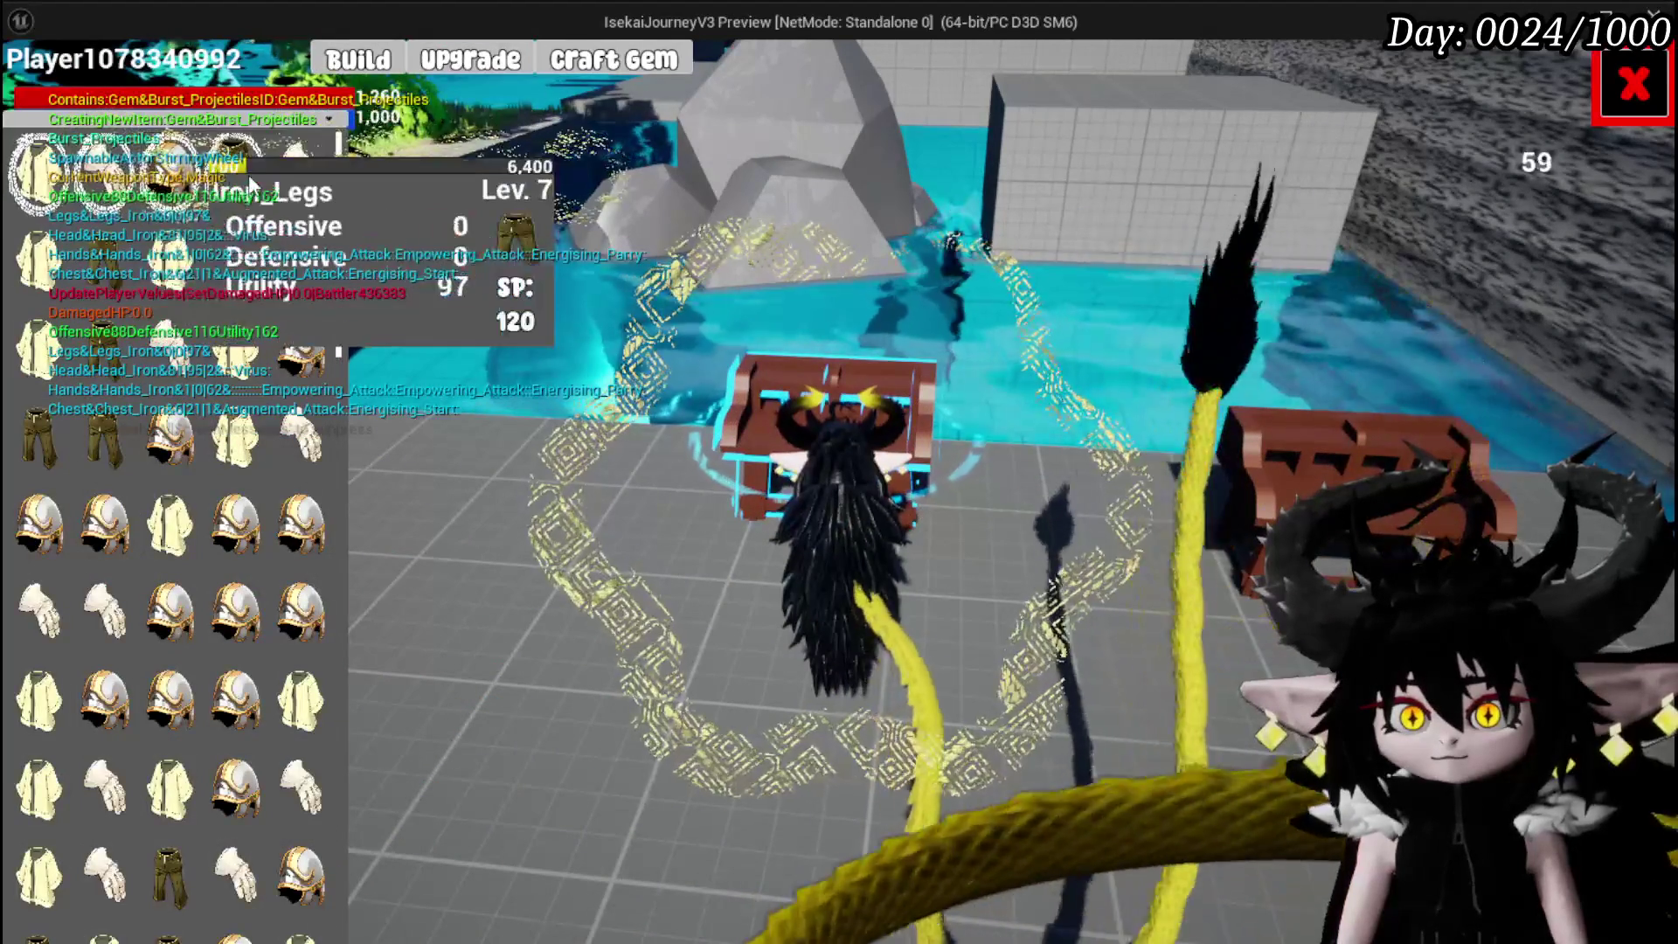
left_click(98, 179)
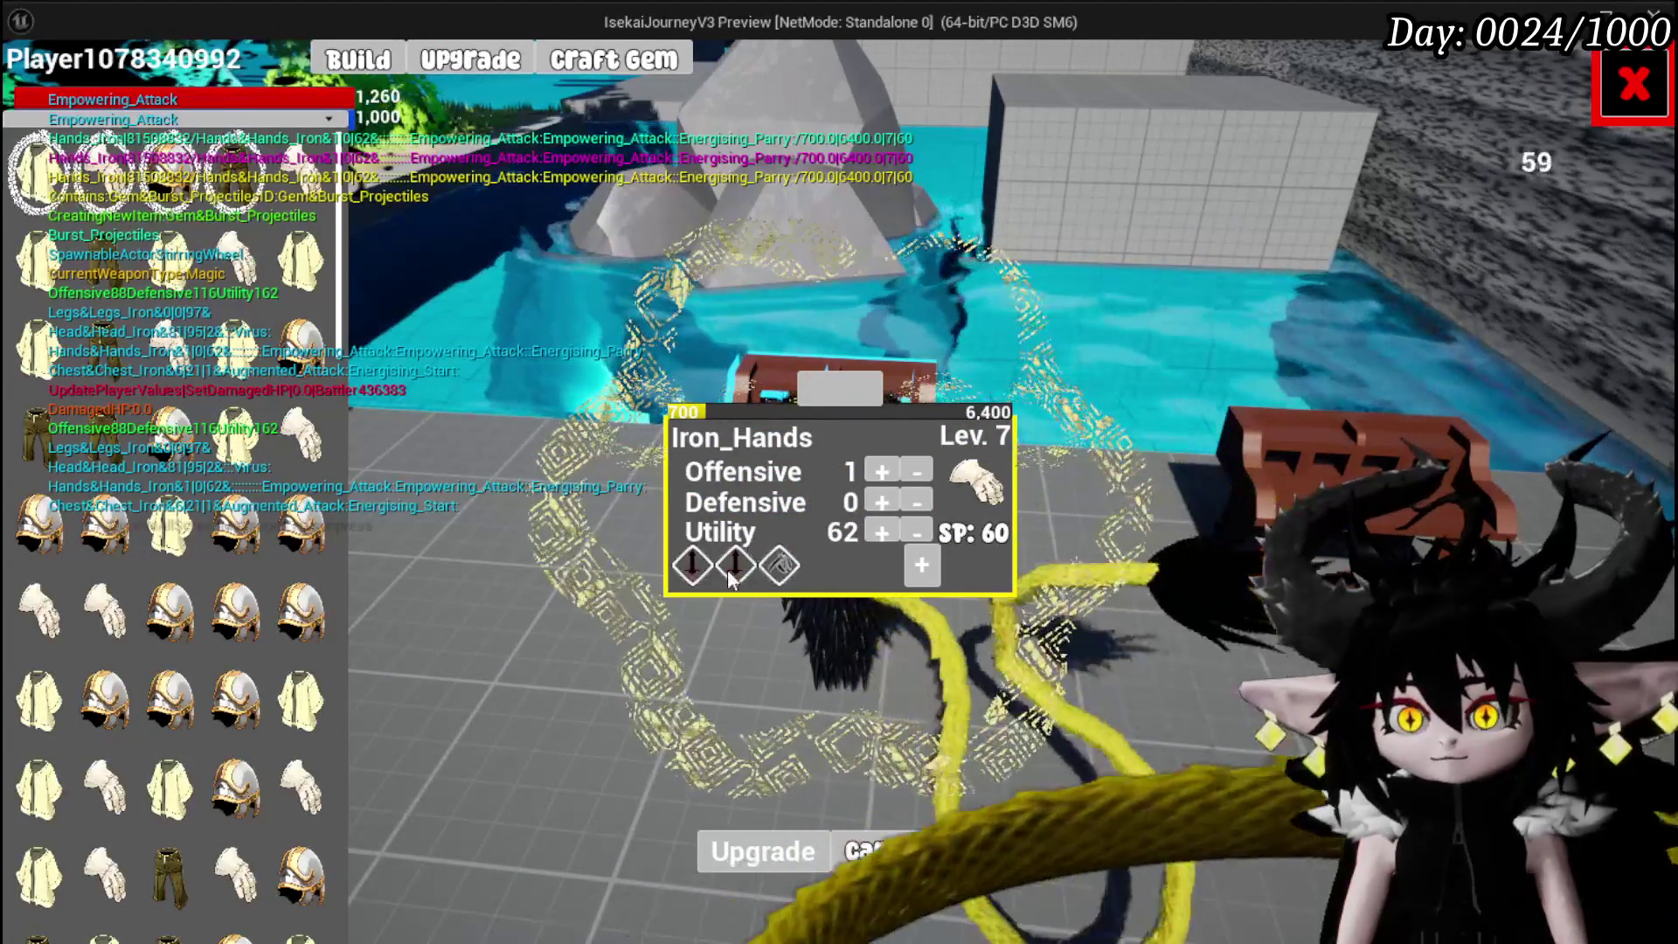
left_click(736, 566)
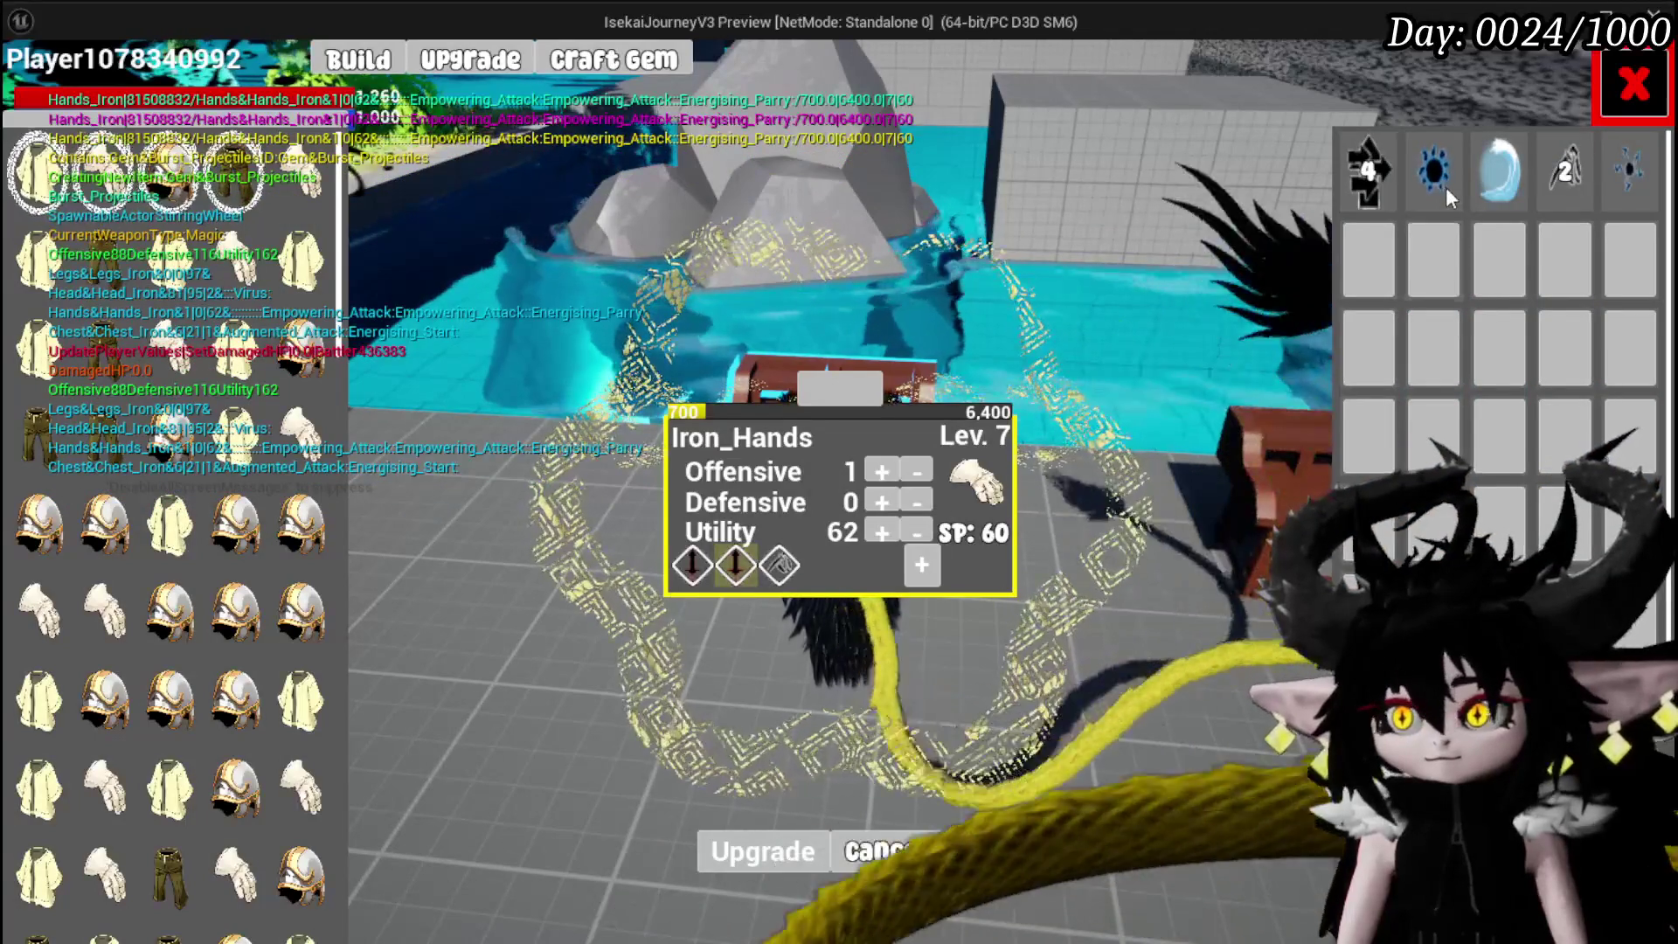
left_click(1635, 187)
left_click(1620, 180)
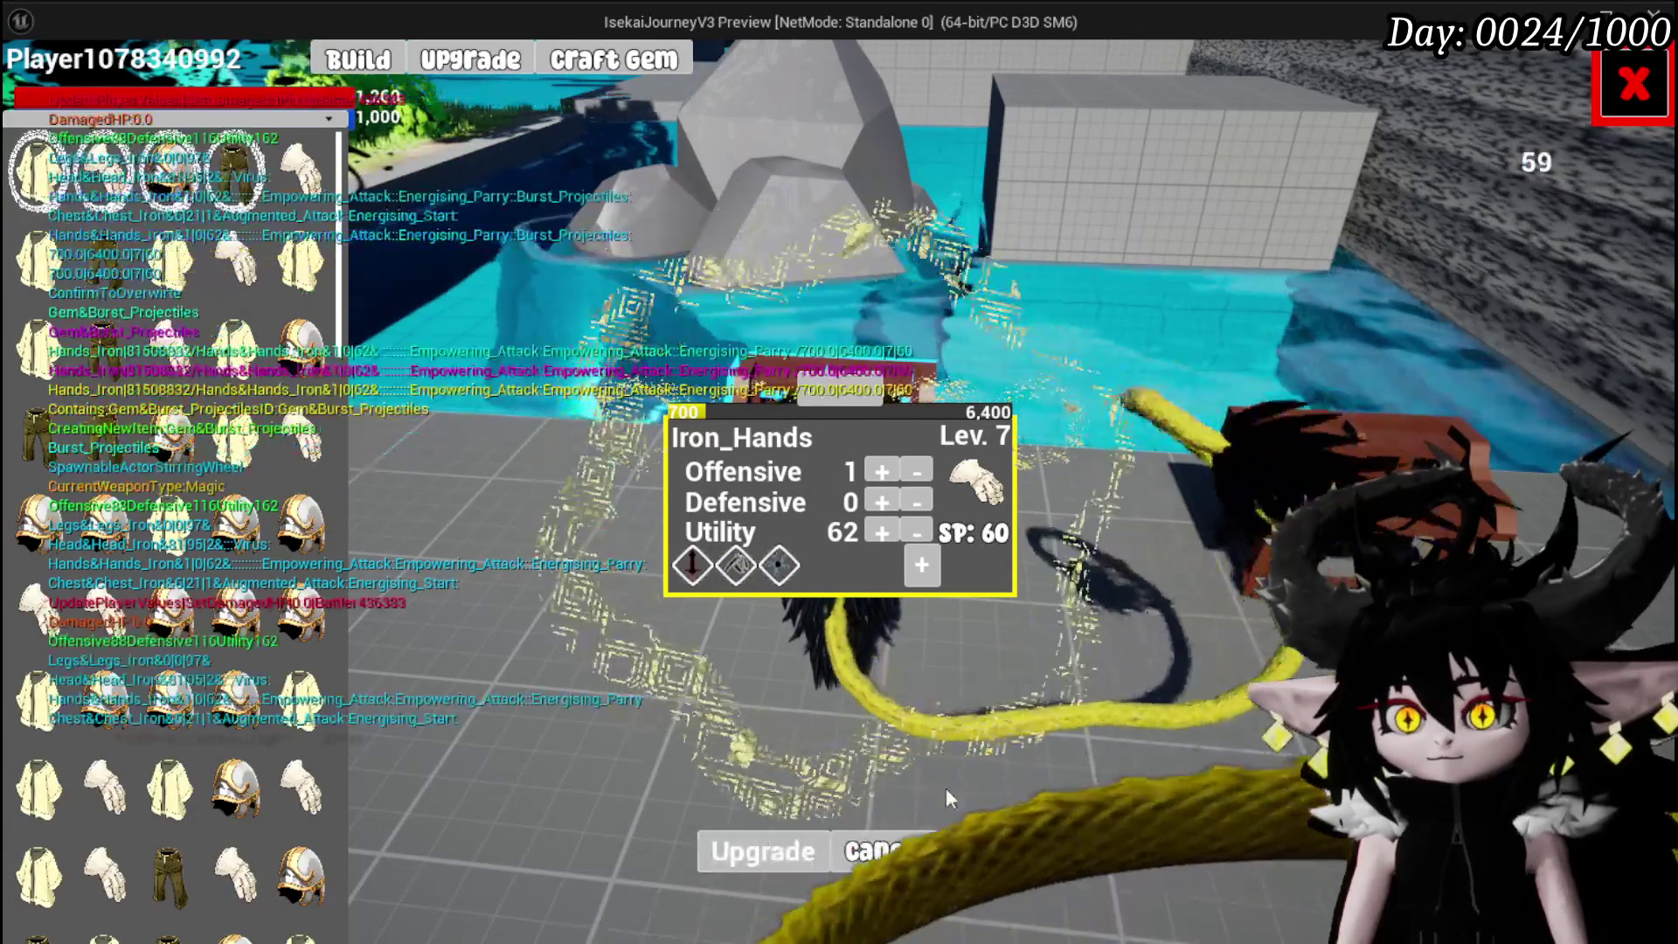
left_click(1635, 84)
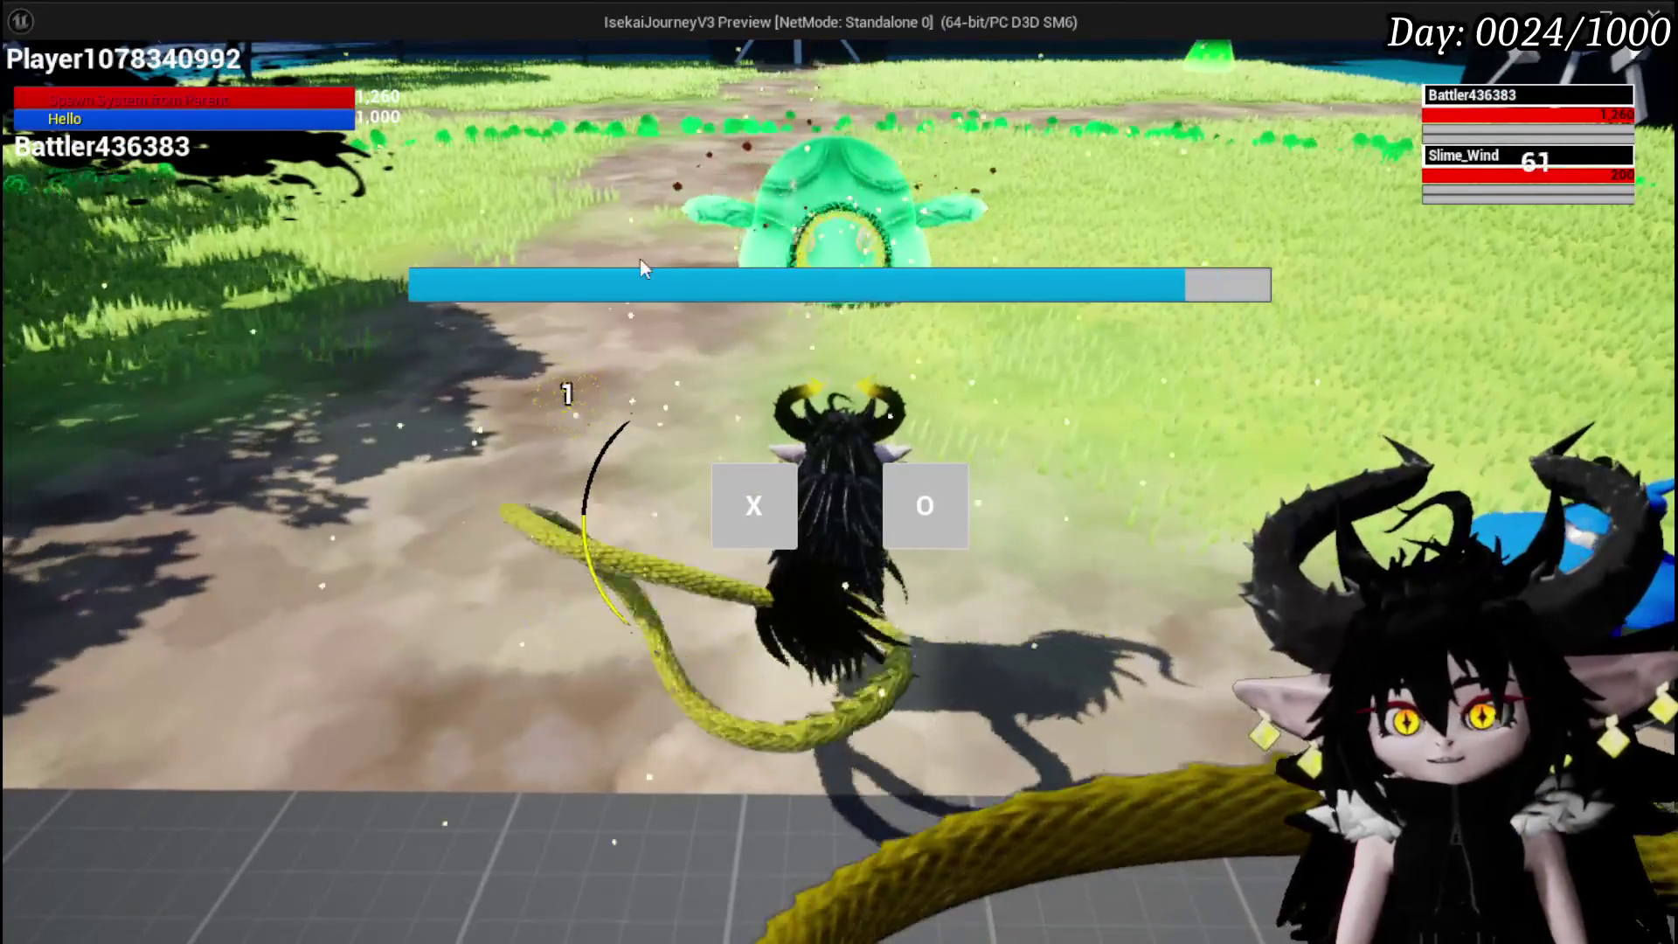
Answer the encounter prompt against Slime_Wind and end the turn with G to trigger the burst perk.
left_click(739, 513)
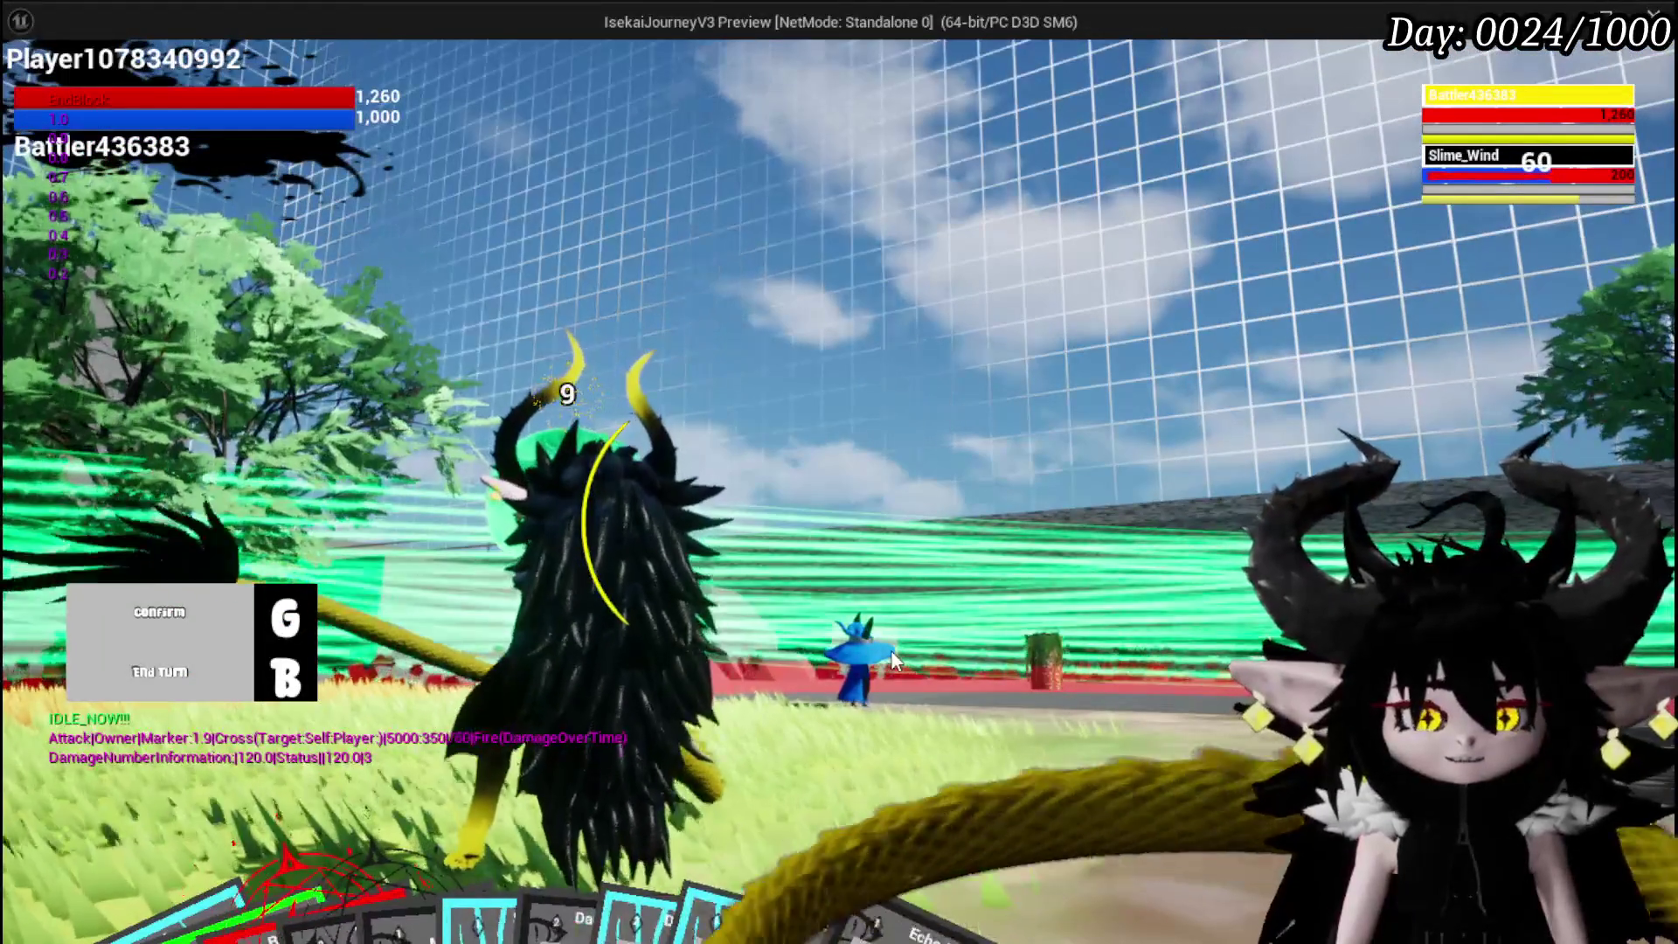
key("g")
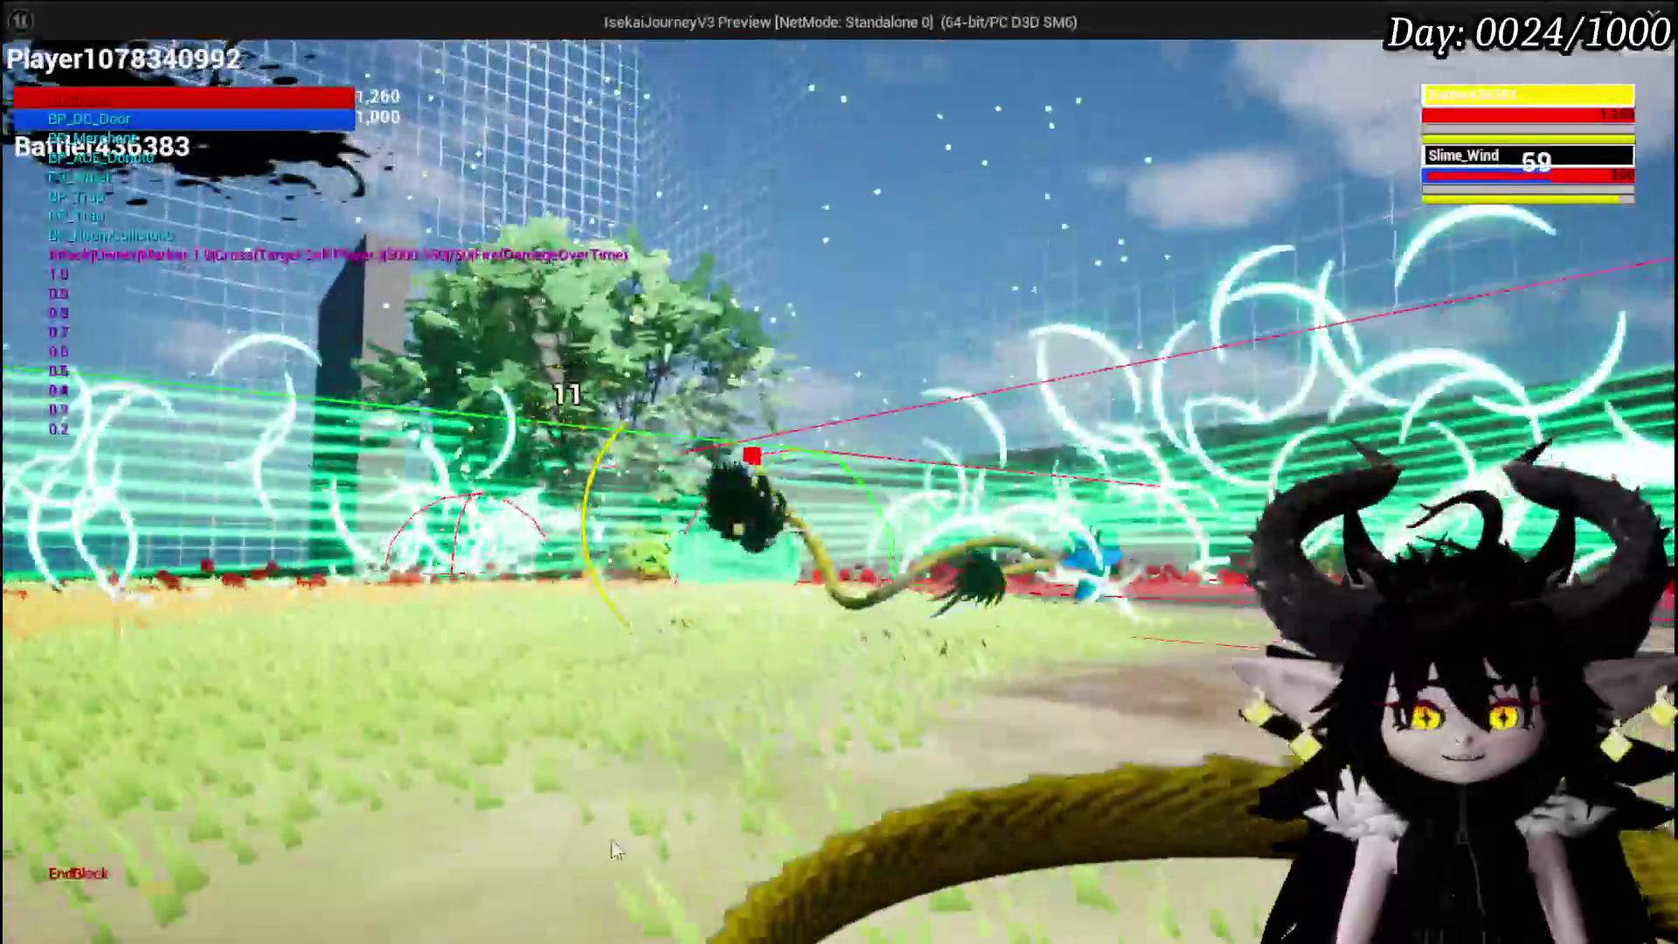
key("Escape")
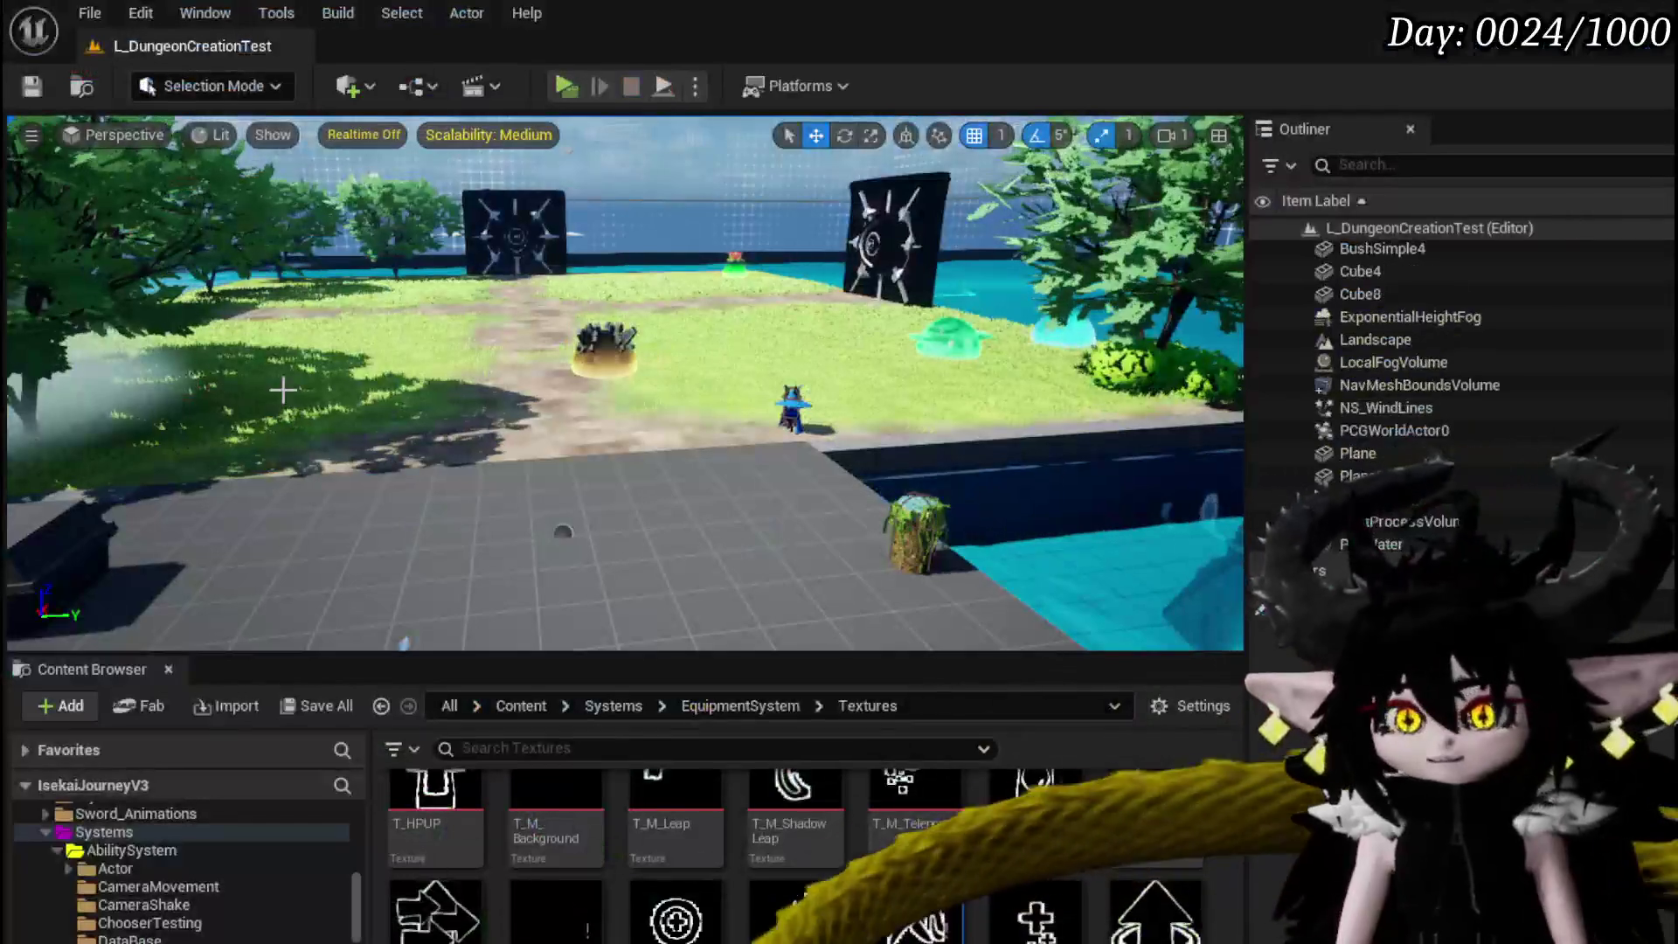